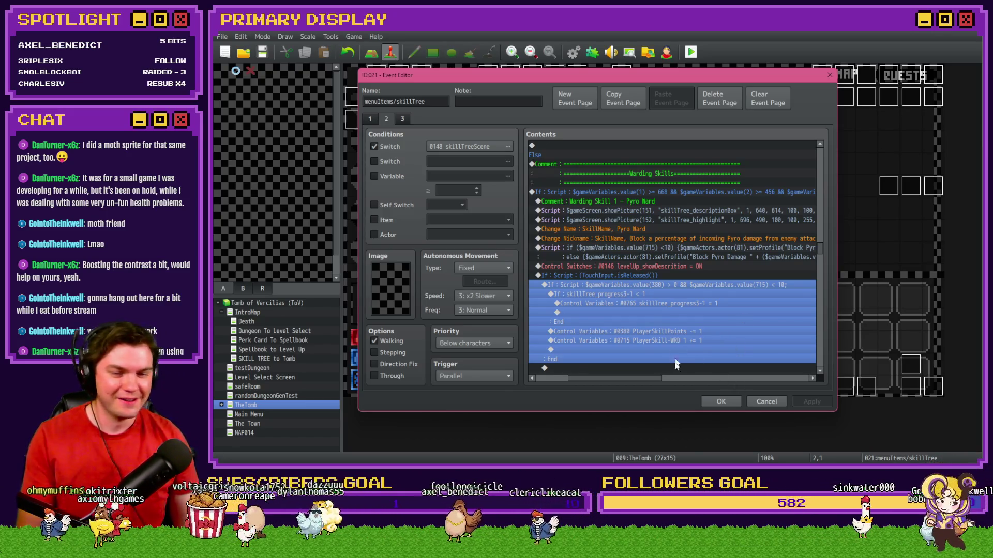
# Switch to the browser and open the #pets channel in the Moonwood Games Discord server
pyautogui.hotkey('alt', 'Tab')
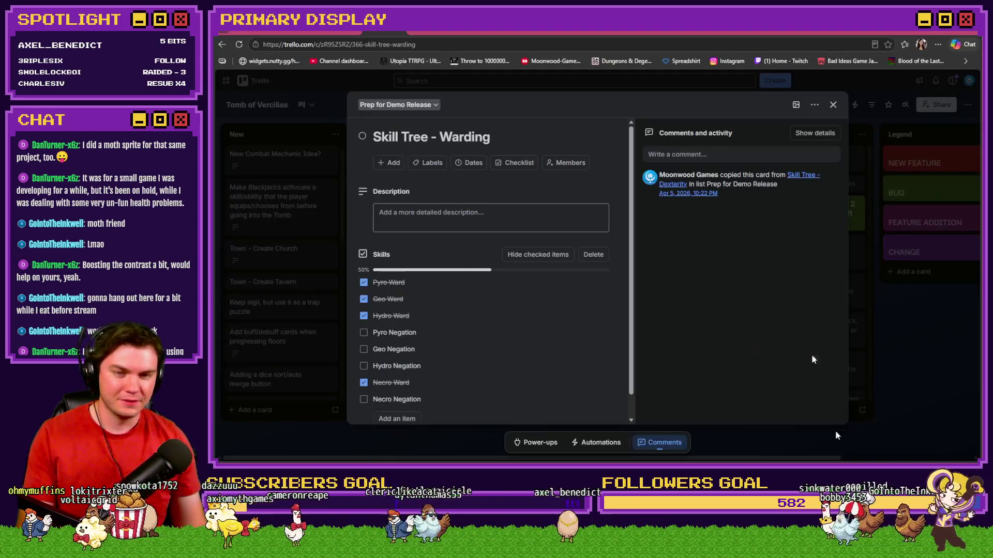
pyautogui.click(802, 37)
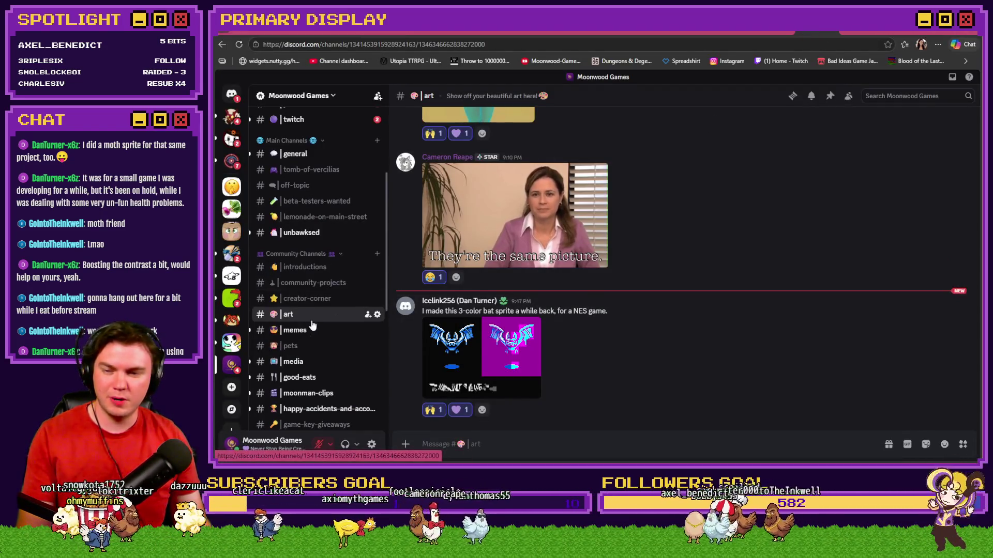
pyautogui.scroll(-3, 312, 311)
pyautogui.click(315, 258)
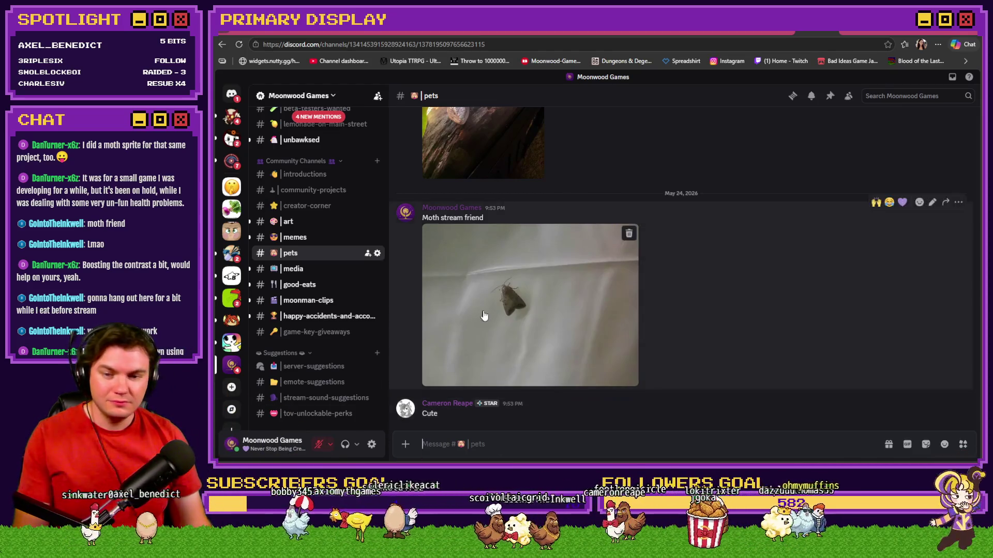
pyautogui.click(482, 314)
pyautogui.click(552, 251)
pyautogui.moveTo(636, 270); pyautogui.dragTo(735, 299)
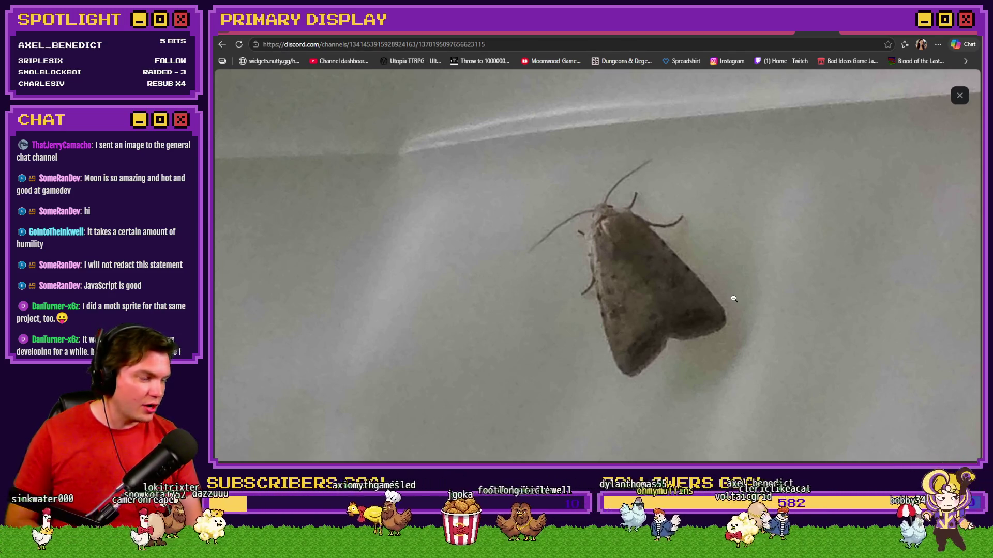
pyautogui.click(959, 95)
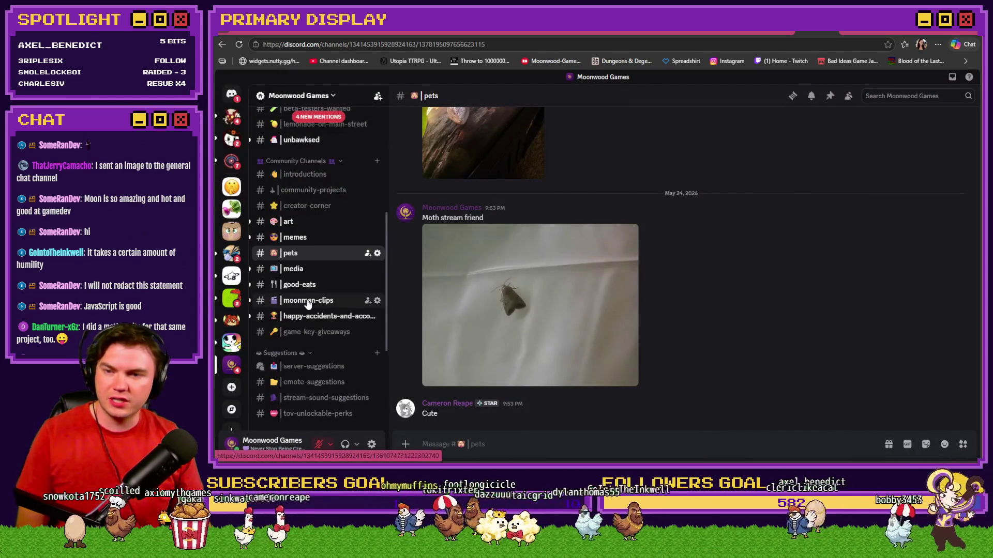
pyautogui.scroll(5, 307, 303)
pyautogui.click(292, 200)
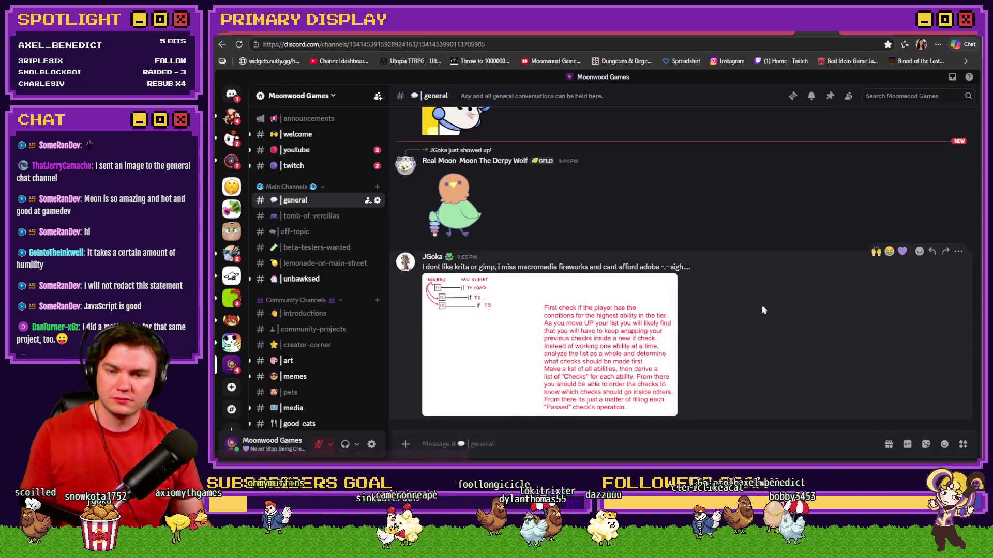
# View the nested-check flowchart full-size, then launch a playtest and pick the Spiked Pauldron perk
pyautogui.click(594, 345)
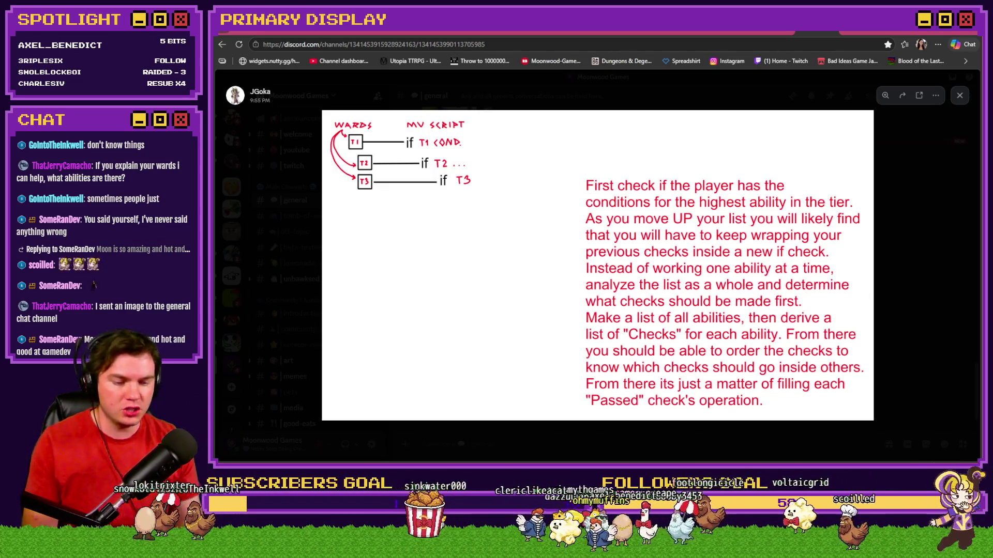
pyautogui.hotkey('alt', 'Tab')
pyautogui.click(719, 399)
pyautogui.click(572, 264)
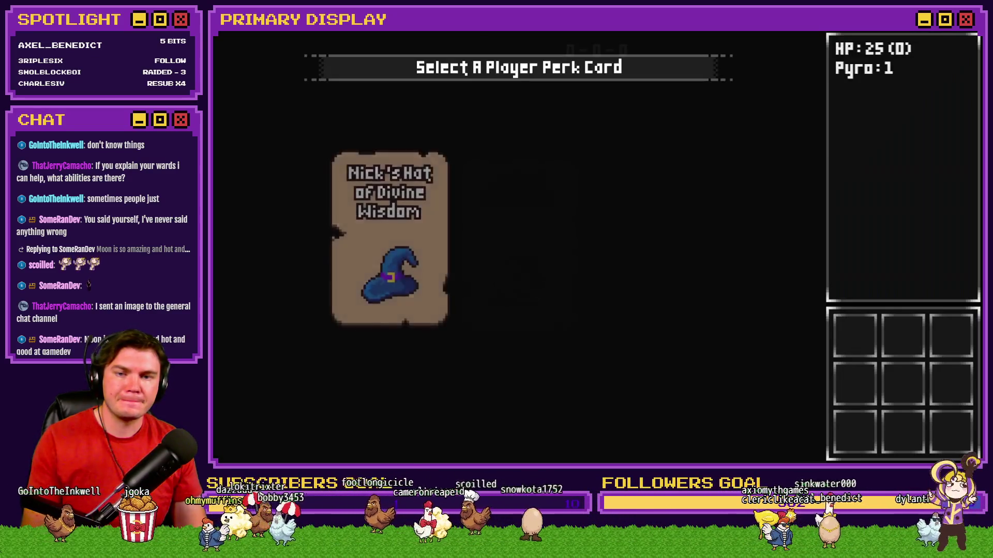
pyautogui.click(549, 196)
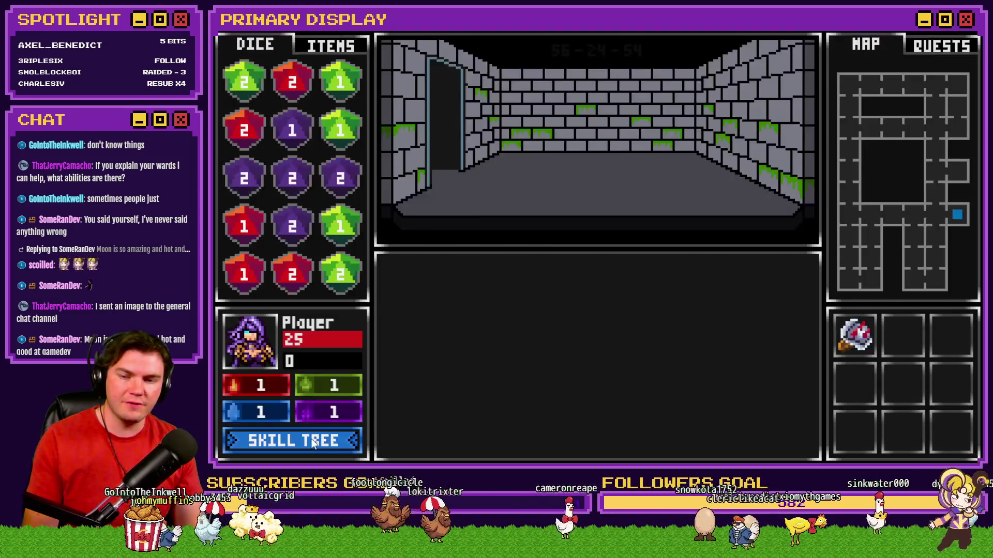
# Review the Warding nodes in the playtest skill tree, end the playtest, and open the Draw And Attack event
pyautogui.click(312, 442)
pyautogui.moveTo(631, 330)
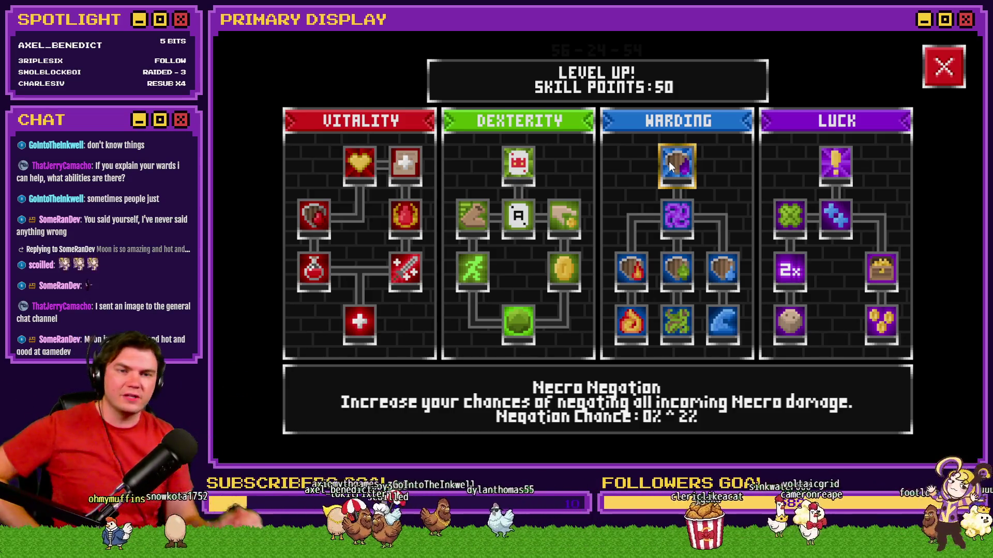
pyautogui.click(943, 67)
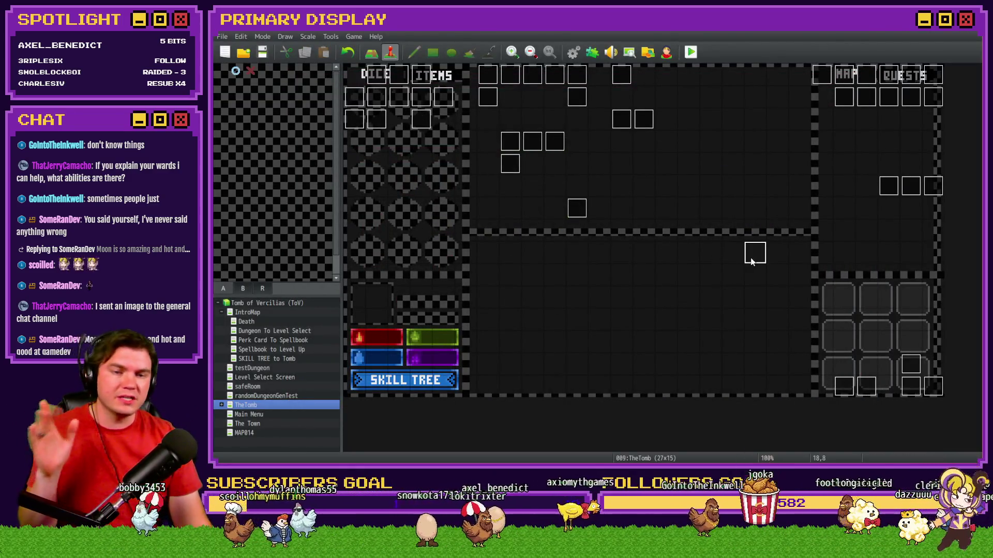
pyautogui.doubleClick(914, 392)
pyautogui.click(433, 118)
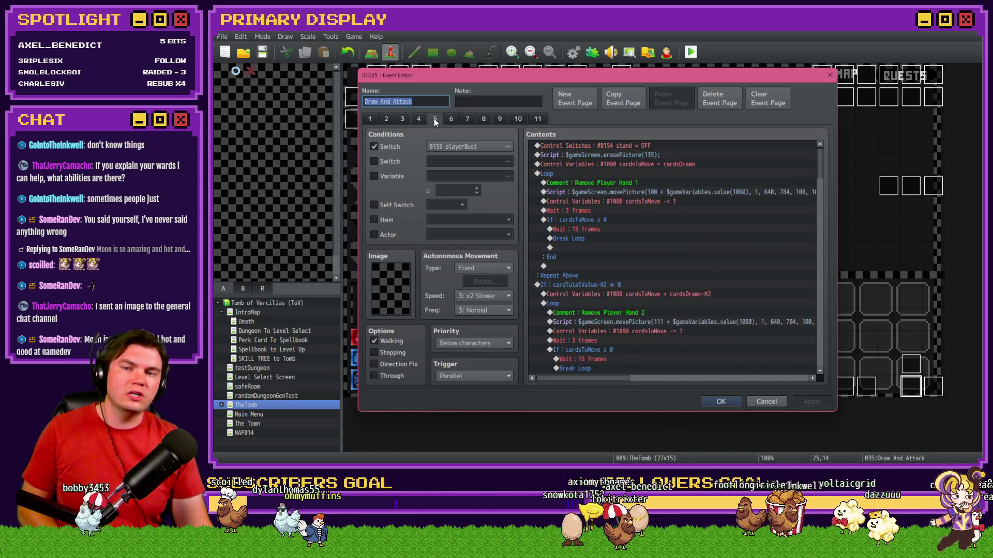
pyautogui.moveTo(818, 159)
pyautogui.mouseDown()
pyautogui.moveTo(822, 223)
pyautogui.moveTo(823, 193)
pyautogui.mouseUp()
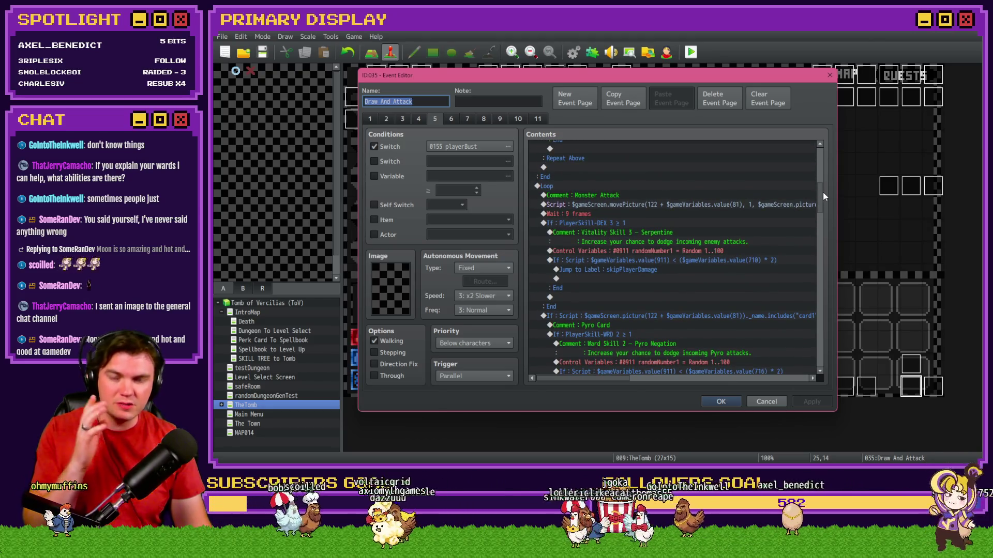
pyautogui.click(610, 188)
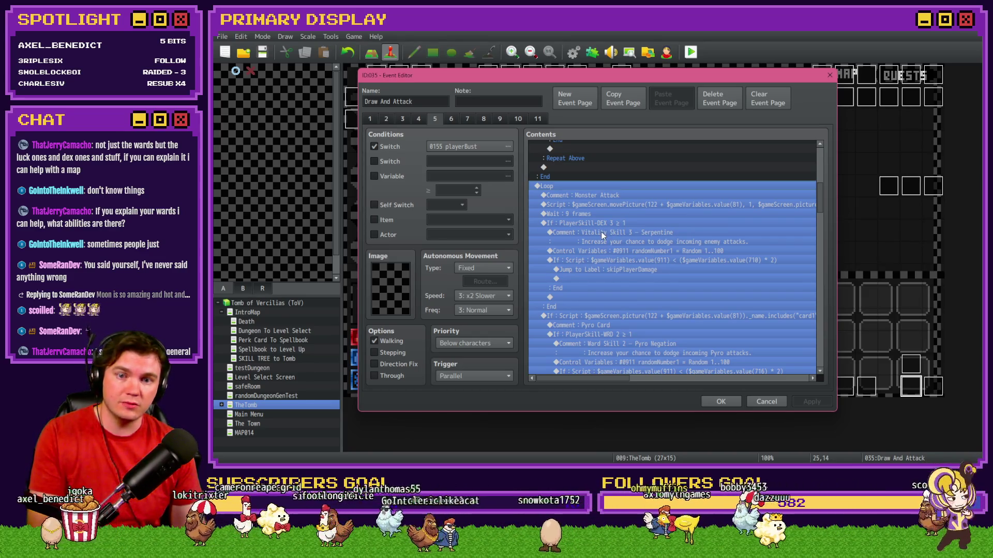
pyautogui.click(600, 232)
pyautogui.scroll(-6, 613, 239)
pyautogui.scroll(3, 628, 284)
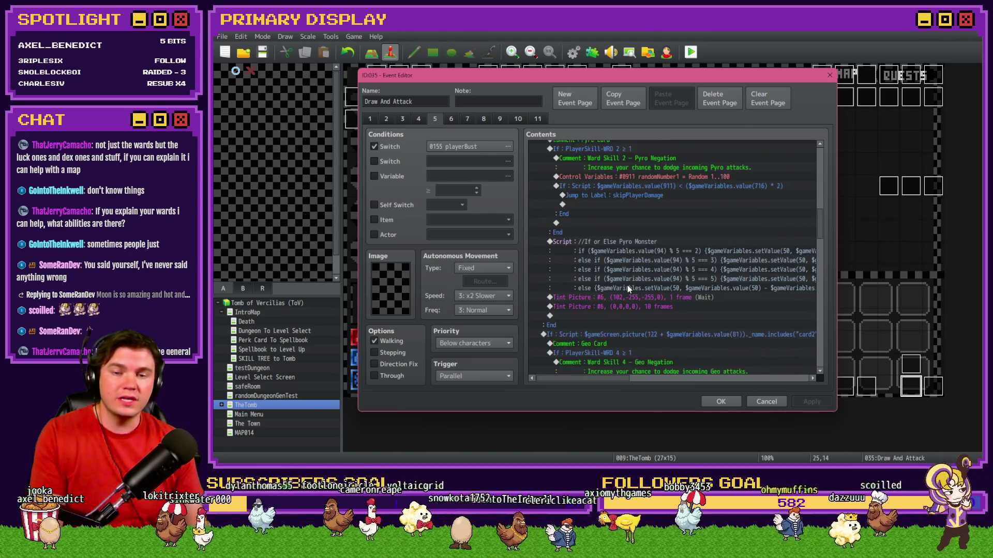
pyautogui.scroll(-3, 630, 271)
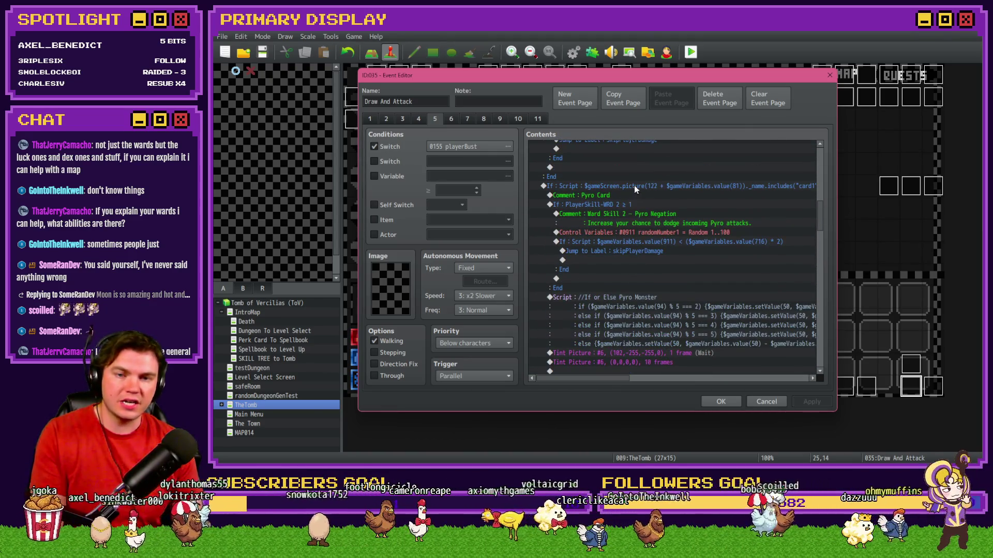
pyautogui.click(634, 185)
pyautogui.scroll(-5, 632, 255)
pyautogui.click(632, 254)
pyautogui.scroll(-3, 632, 253)
pyautogui.scroll(-3, 633, 250)
pyautogui.click(634, 246)
pyautogui.scroll(-3, 634, 247)
pyautogui.click(638, 239)
pyautogui.scroll(-3, 637, 246)
pyautogui.moveTo(820, 318)
pyautogui.mouseDown()
pyautogui.moveTo(814, 259)
pyautogui.moveTo(794, 242)
pyautogui.mouseUp()
pyautogui.click(638, 161)
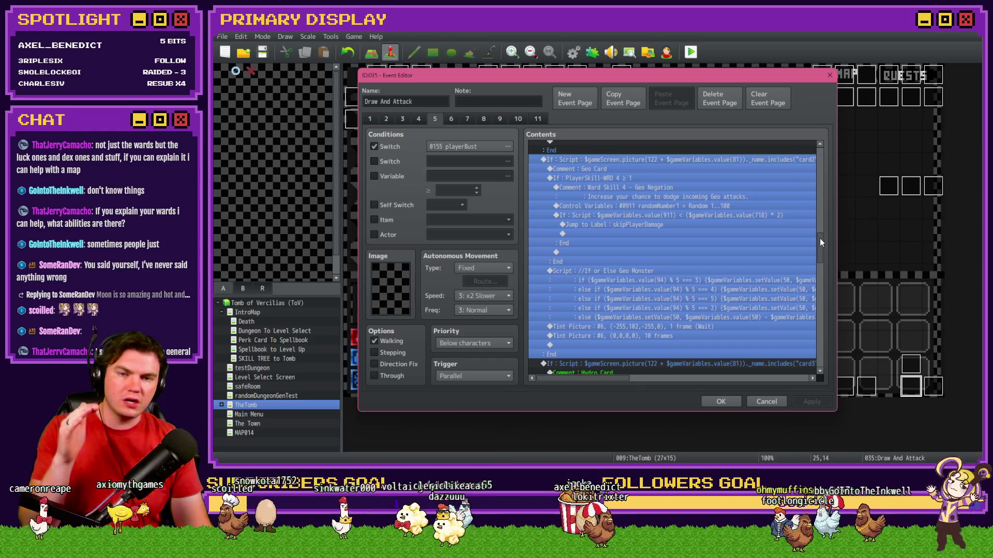
pyautogui.scroll(7, 739, 197)
pyautogui.click(719, 154)
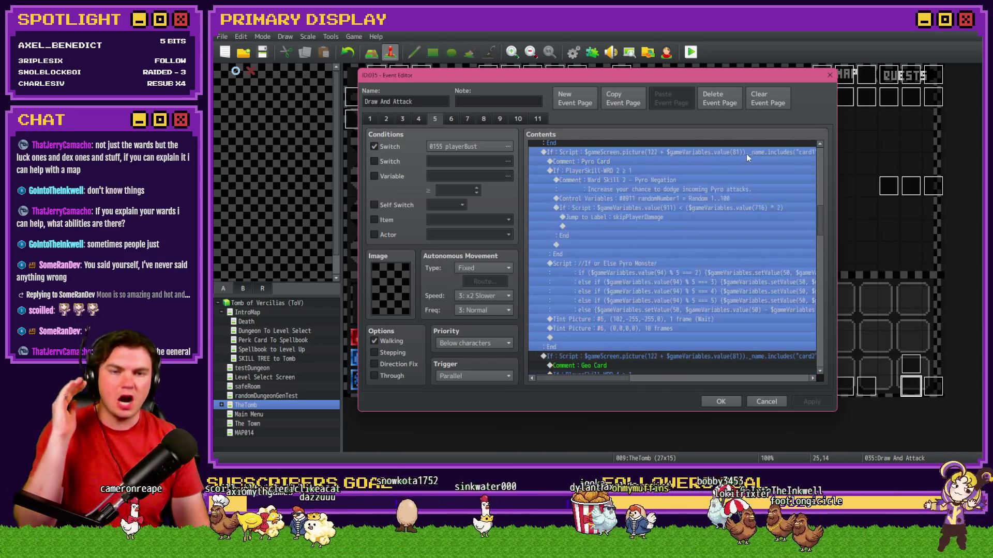
pyautogui.moveTo(819, 214); pyautogui.dragTo(820, 282)
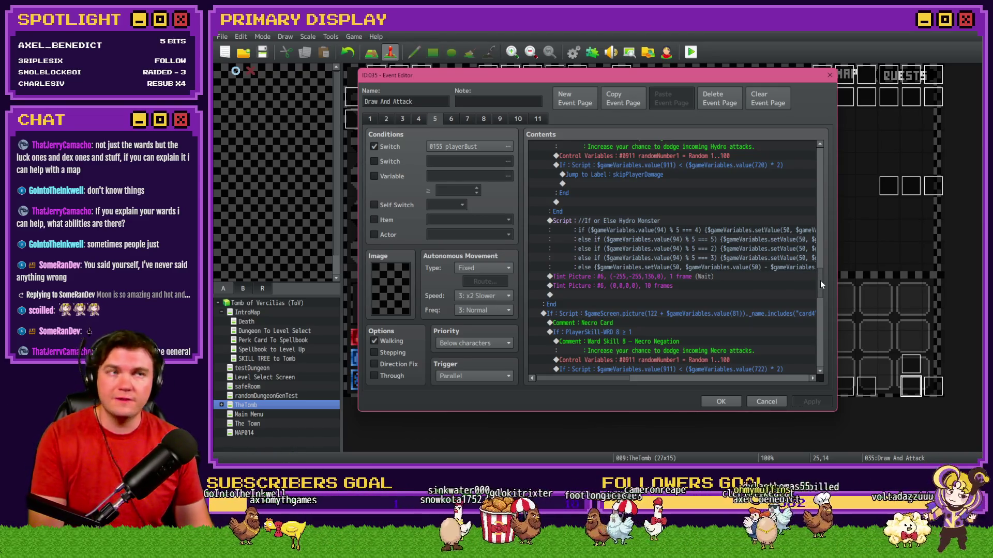
pyautogui.moveTo(821, 281); pyautogui.dragTo(821, 211)
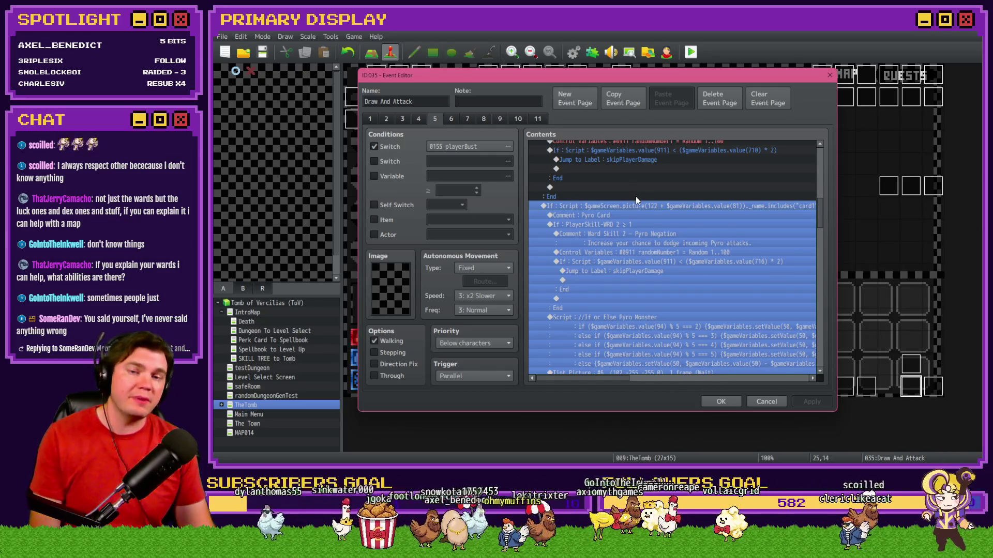
# Insert two Script commands on page 5, clearing the '1 1 1…' test text so both are empty
pyautogui.doubleClick(635, 197)
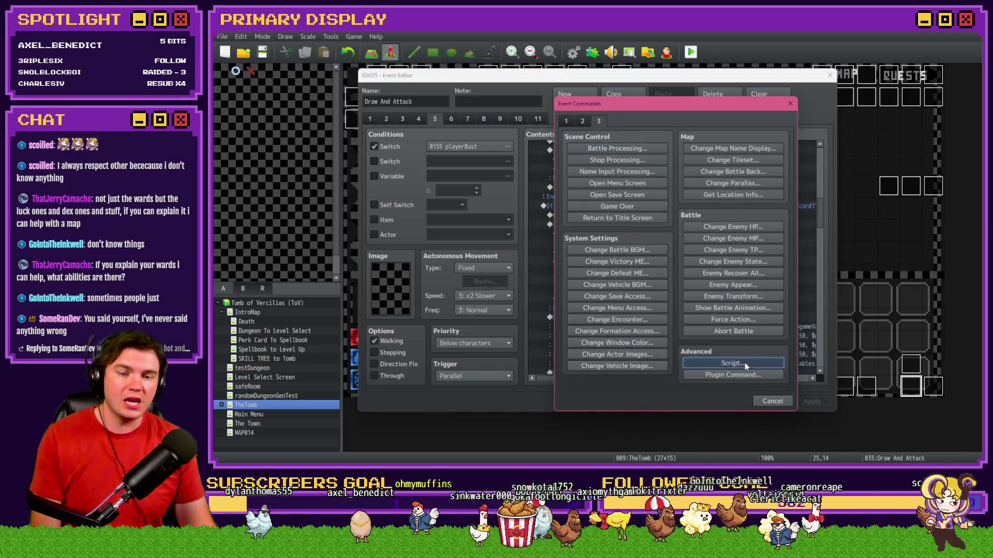
pyautogui.click(739, 363)
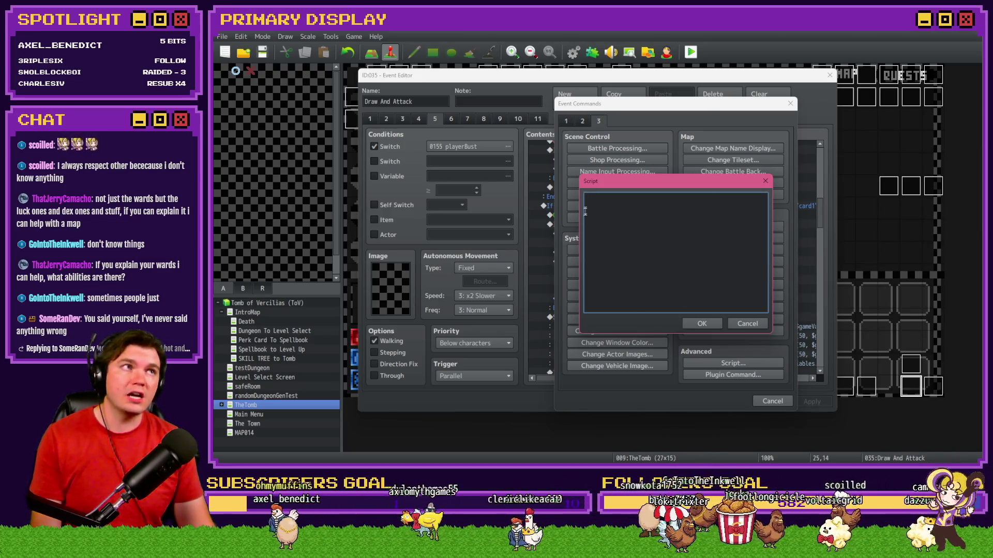
pyautogui.write('1 1 1 1 1 1 1 1 1 1 1 1')
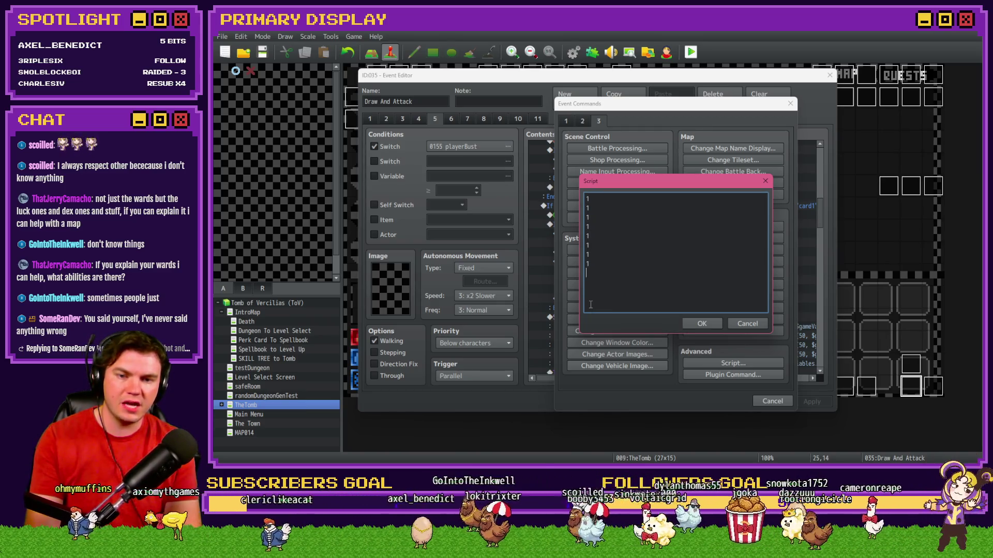
pyautogui.hotkey('ctrl', 'Return')
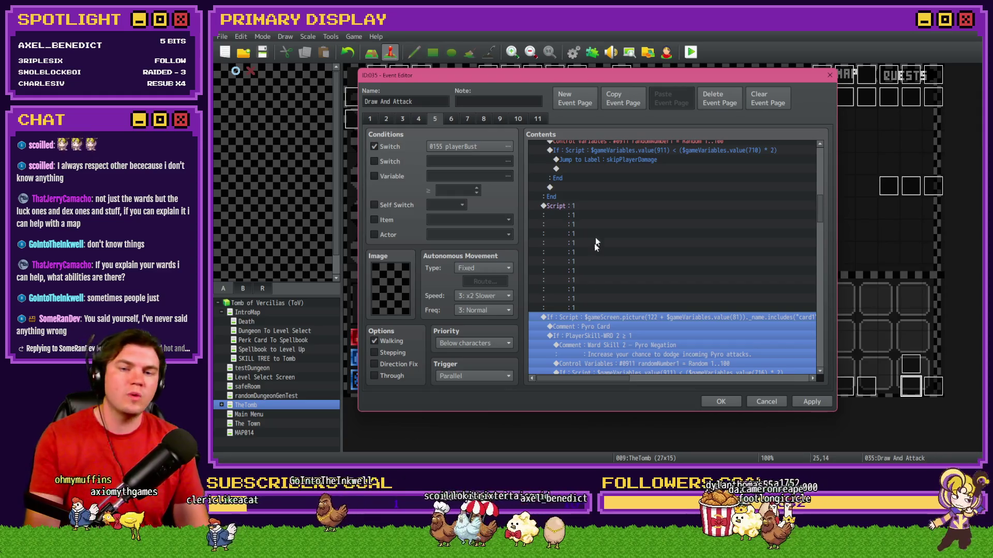
pyautogui.doubleClick(594, 244)
pyautogui.moveTo(589, 305); pyautogui.dragTo(556, 189)
pyautogui.press('BackSpace')
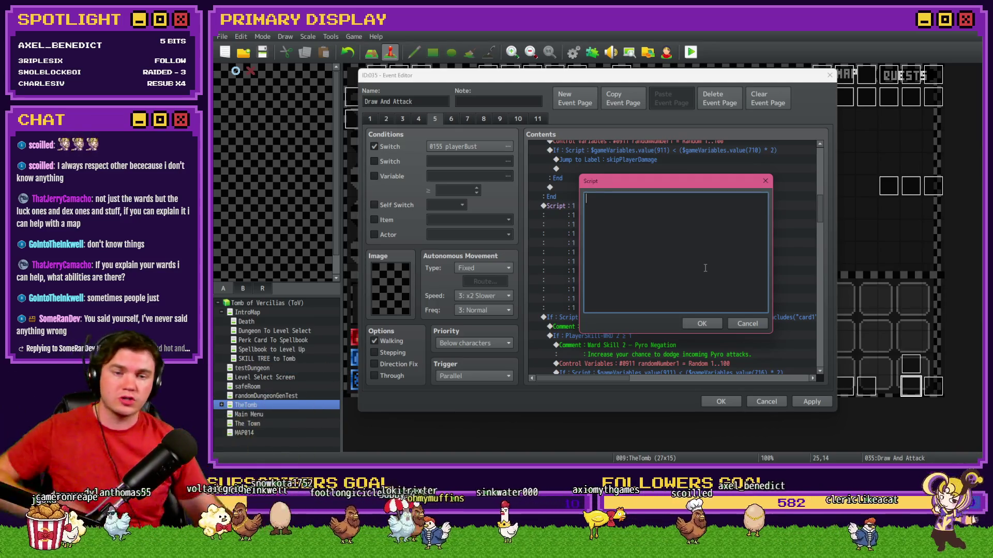
pyautogui.click(702, 323)
pyautogui.doubleClick(622, 214)
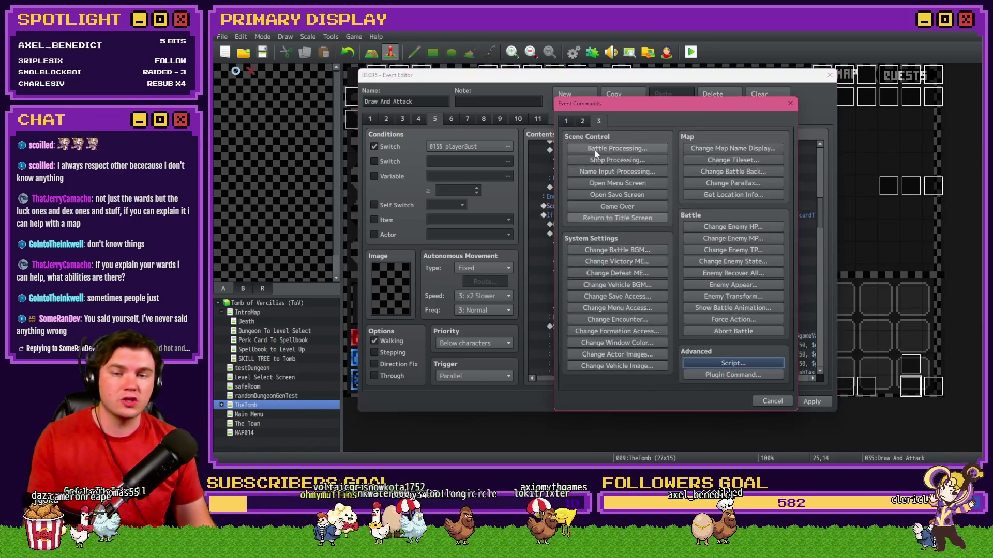
pyautogui.click(723, 362)
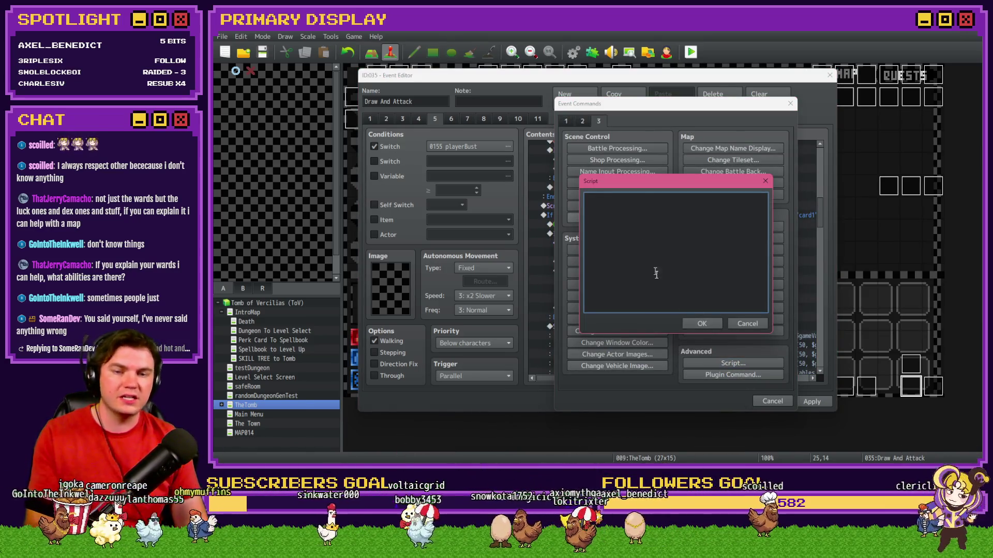
pyautogui.click(701, 323)
# Confirm the first Script command holds no code, then delete both empty Script commands
pyautogui.click(623, 206)
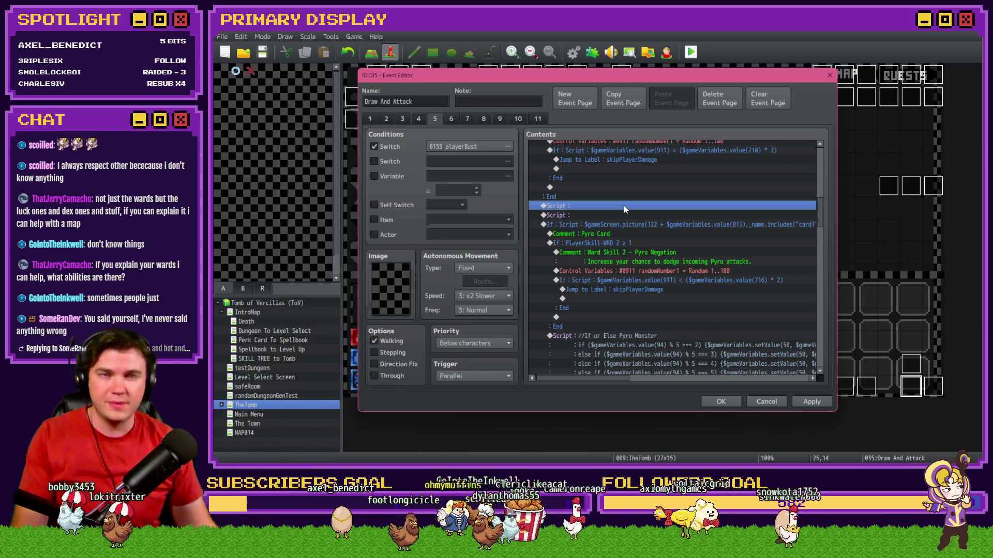
pyautogui.doubleClick(623, 205)
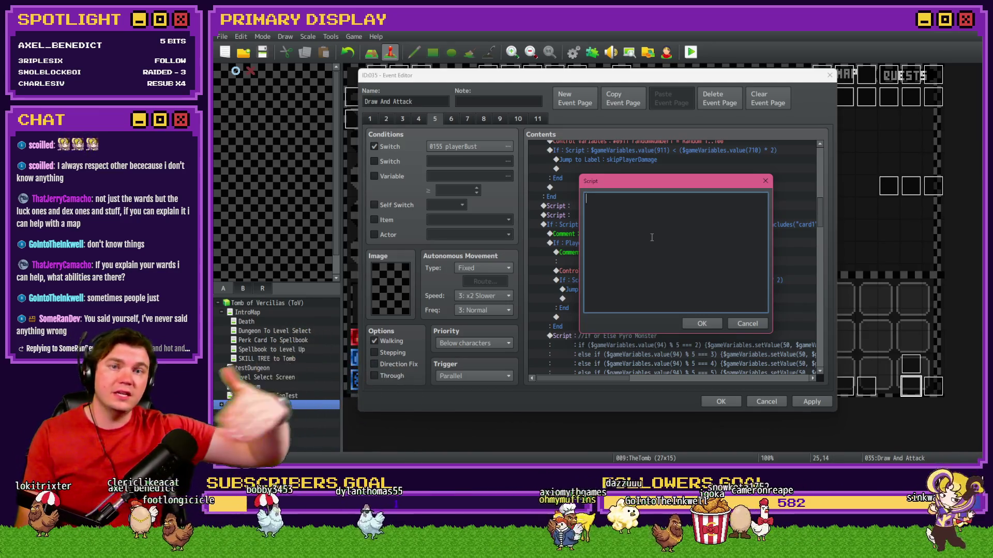
pyautogui.click(747, 323)
pyautogui.press('Delete')
pyautogui.press('Delete')
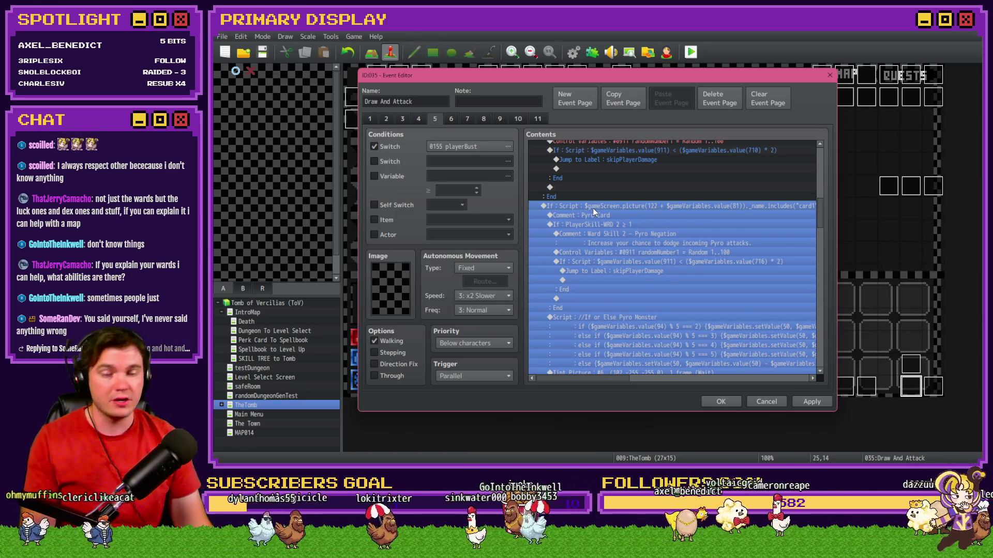
pyautogui.click(613, 217)
pyautogui.click(644, 310)
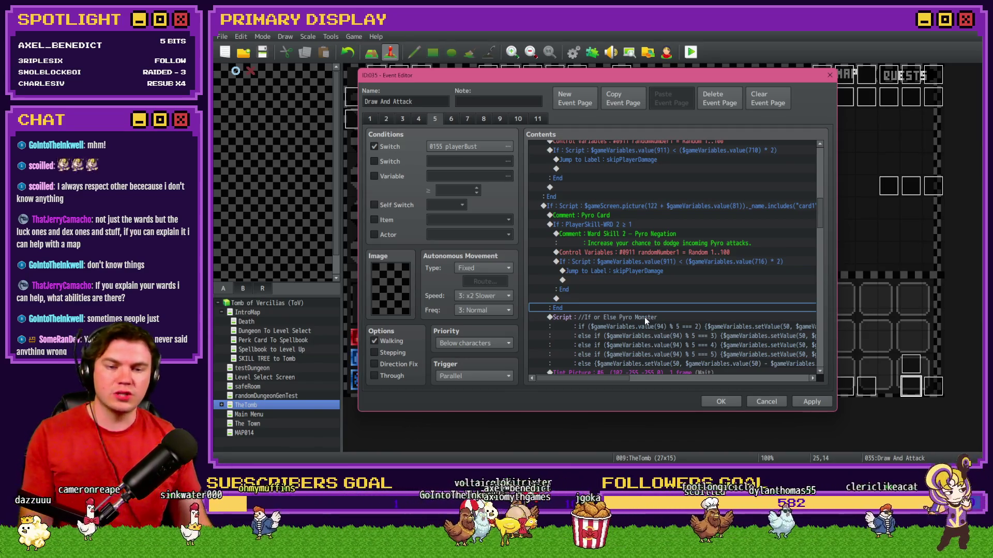
pyautogui.doubleClick(644, 318)
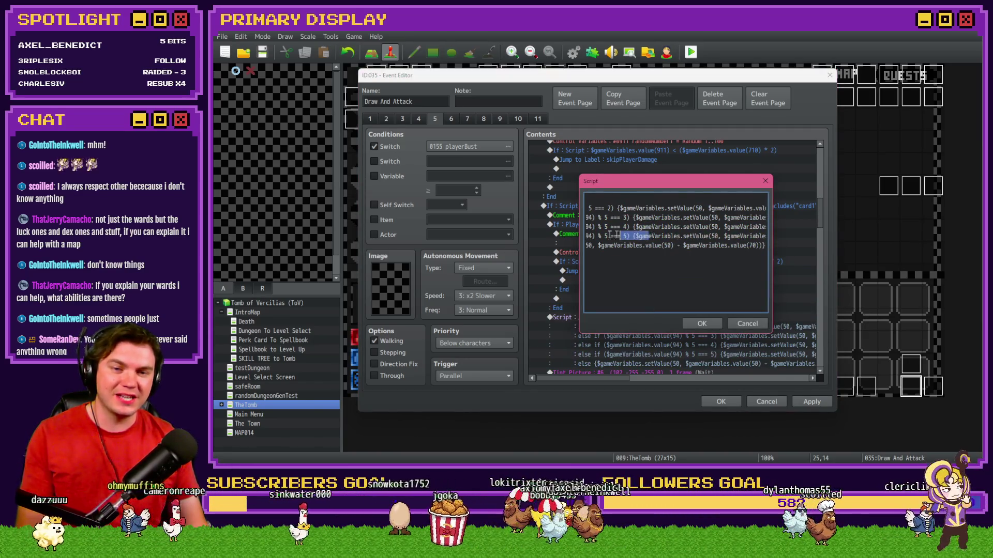
pyautogui.moveTo(706, 235)
pyautogui.mouseDown()
pyautogui.moveTo(786, 236)
pyautogui.moveTo(573, 236)
pyautogui.moveTo(569, 199)
pyautogui.mouseUp()
pyautogui.click(749, 235)
pyautogui.click(628, 234)
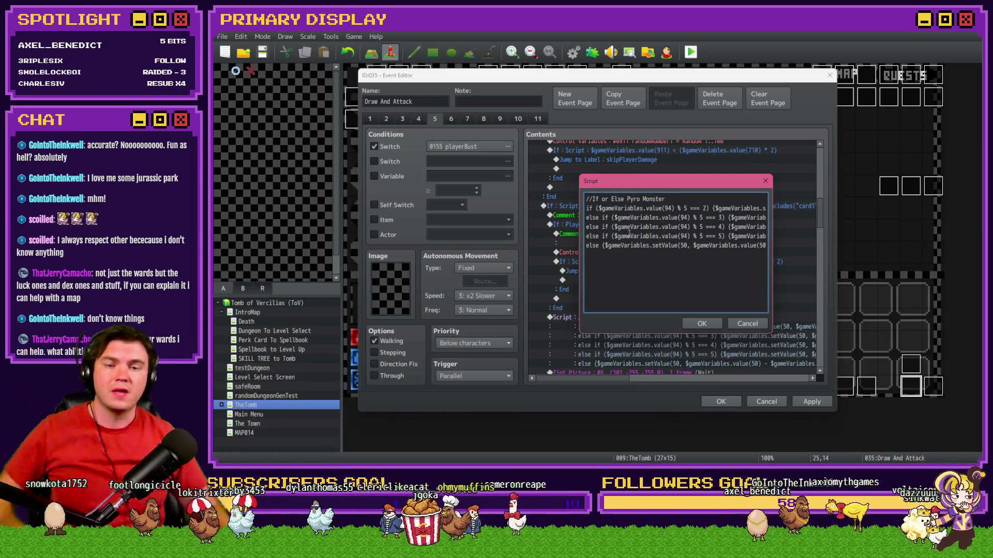
pyautogui.click(737, 322)
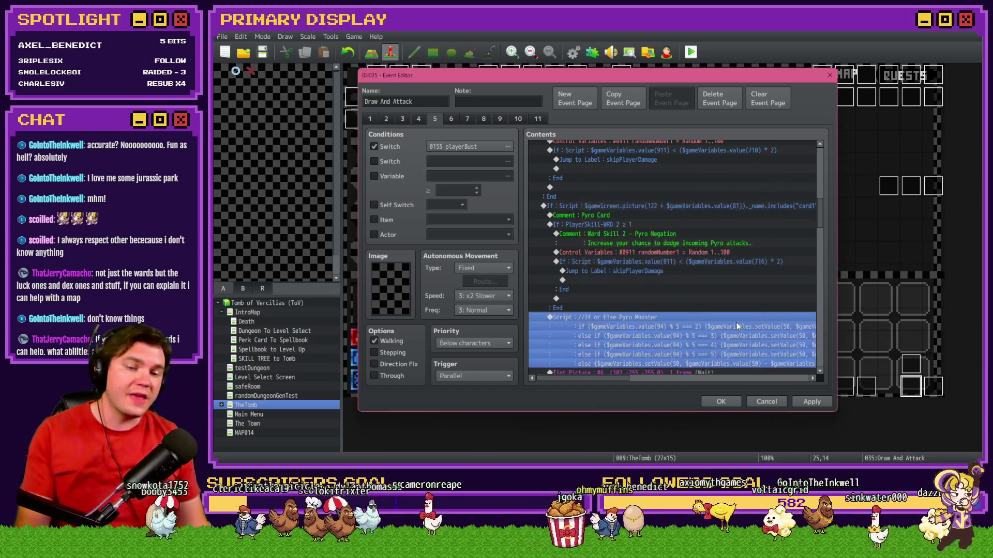
pyautogui.scroll(-2, 671, 326)
pyautogui.scroll(4, 654, 321)
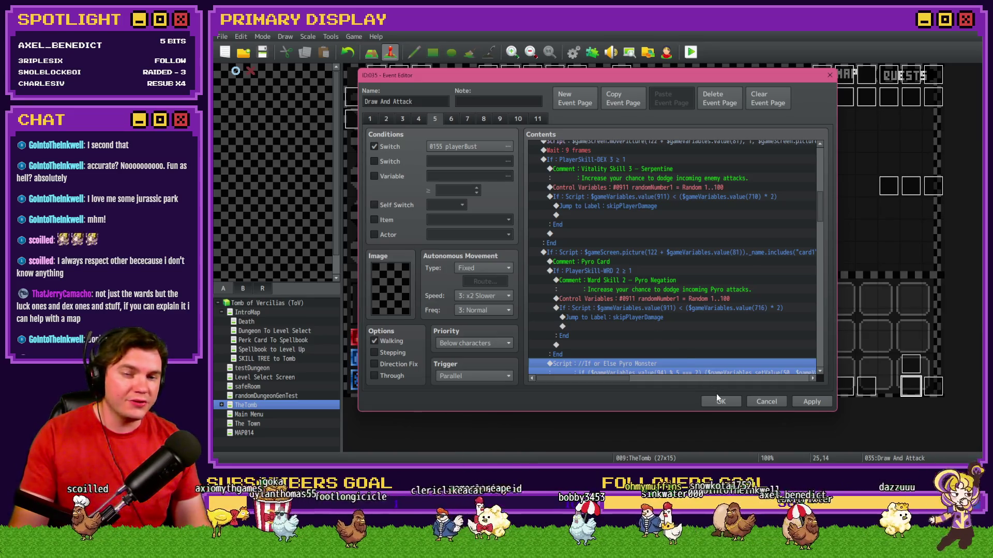
pyautogui.moveTo(817, 207)
pyautogui.mouseDown()
pyautogui.moveTo(818, 222)
pyautogui.moveTo(819, 194)
pyautogui.mouseUp()
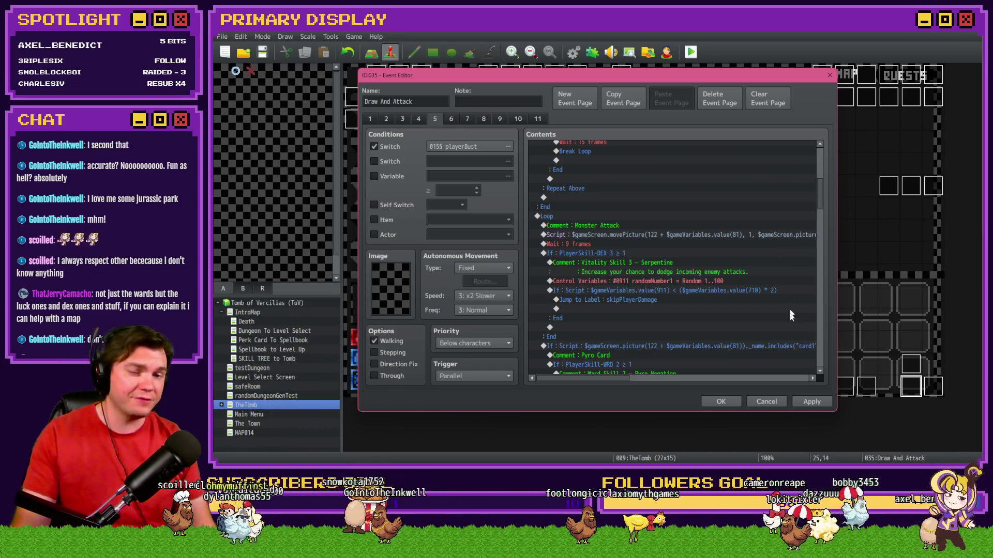
pyautogui.click(720, 402)
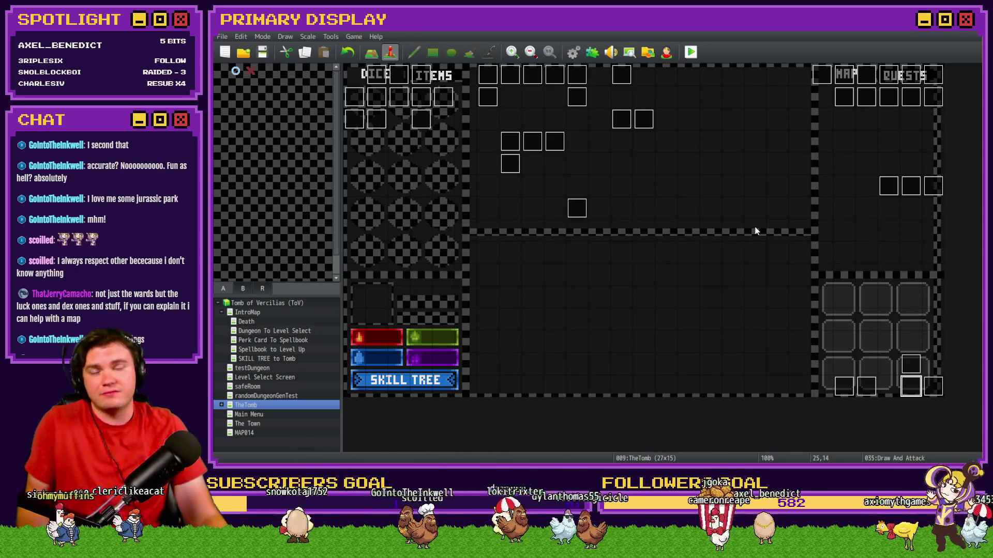
# Glance at the Monster Draw event, then page through all 11 pages of Draw And Attack
pyautogui.doubleClick(928, 390)
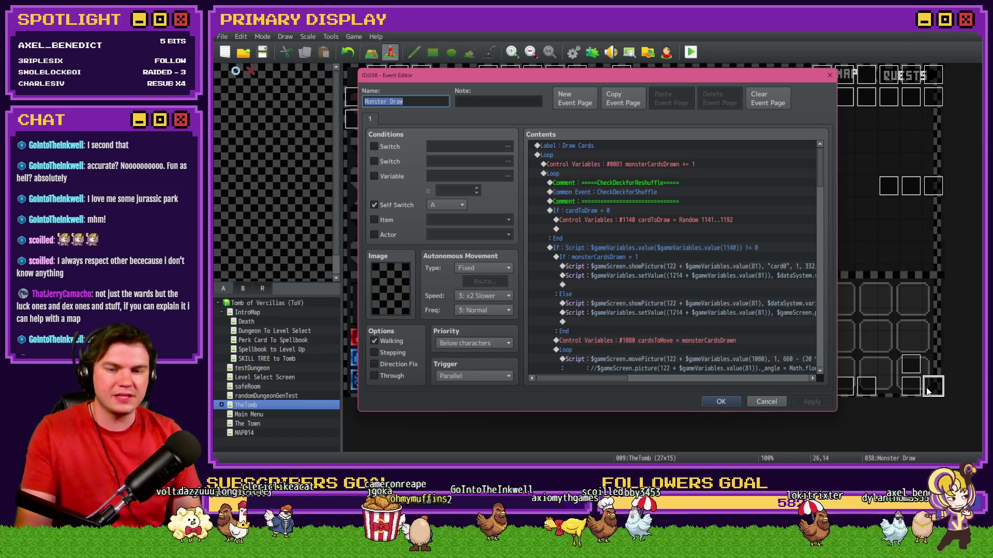
pyautogui.press('Escape')
pyautogui.doubleClick(911, 386)
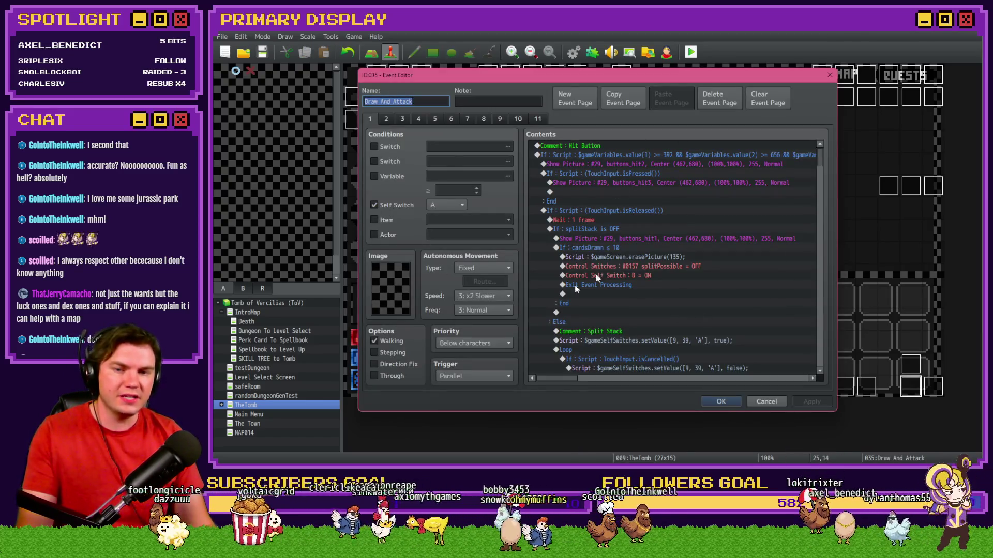
pyautogui.click(386, 119)
pyautogui.click(402, 119)
pyautogui.click(418, 119)
pyautogui.click(435, 119)
pyautogui.click(450, 119)
pyautogui.click(468, 119)
pyautogui.click(483, 119)
pyautogui.click(499, 119)
pyautogui.click(518, 119)
pyautogui.click(537, 119)
pyautogui.press('Escape')
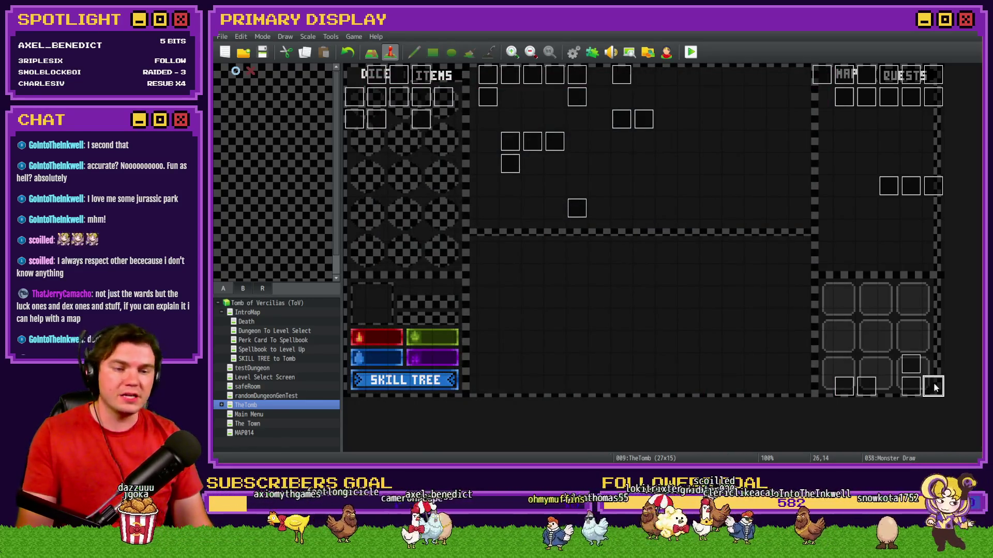
# Recheck Monster Draw, then page through the Int/Movement event up to page 6
pyautogui.doubleClick(934, 387)
pyautogui.moveTo(830, 176)
pyautogui.mouseDown()
pyautogui.moveTo(821, 222)
pyautogui.moveTo(843, 338)
pyautogui.mouseUp()
pyautogui.press('Escape')
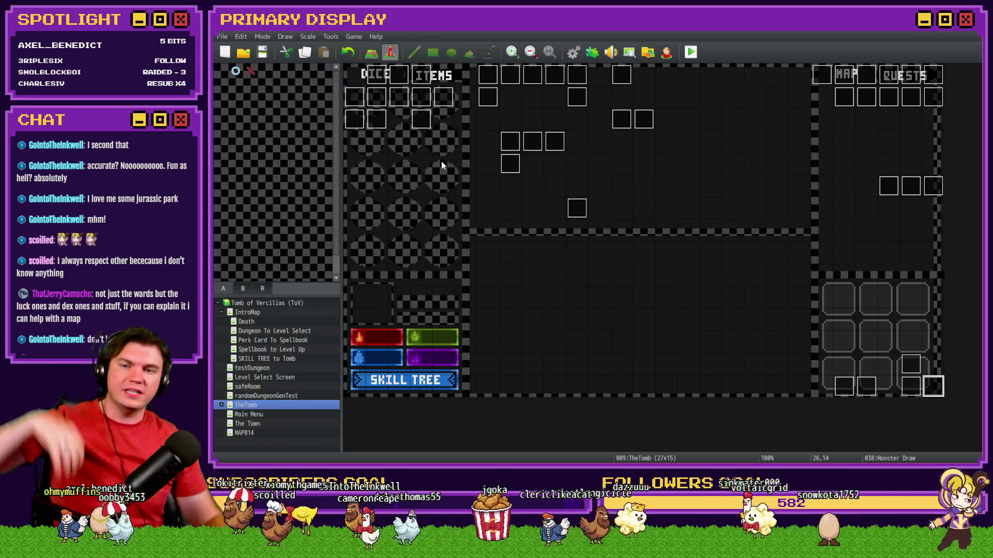
pyautogui.doubleClick(377, 76)
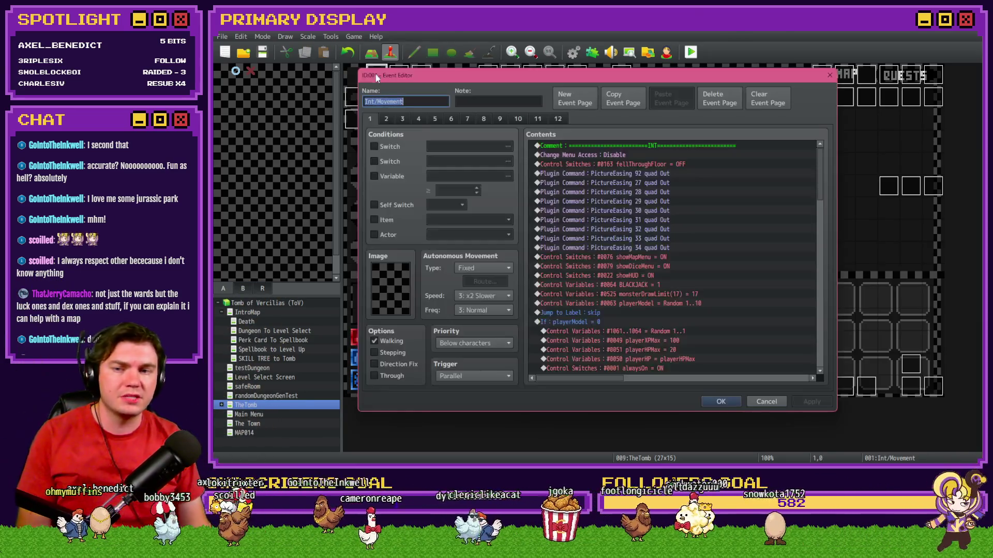
pyautogui.click(386, 119)
pyautogui.click(402, 119)
pyautogui.click(418, 119)
pyautogui.click(435, 119)
pyautogui.click(451, 119)
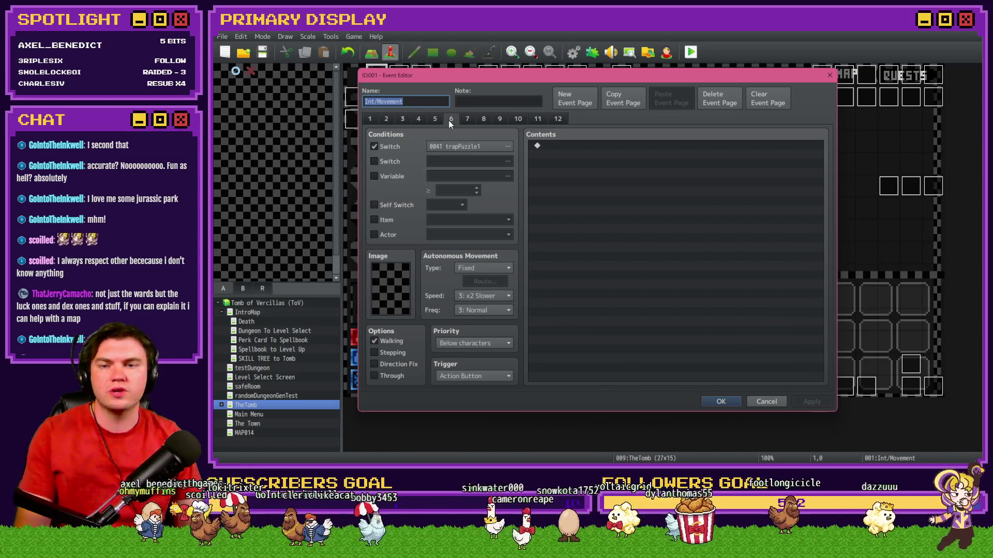
pyautogui.press('Escape')
# Page through the DiceMove event's pages 2 to 5 and close it
pyautogui.doubleClick(398, 74)
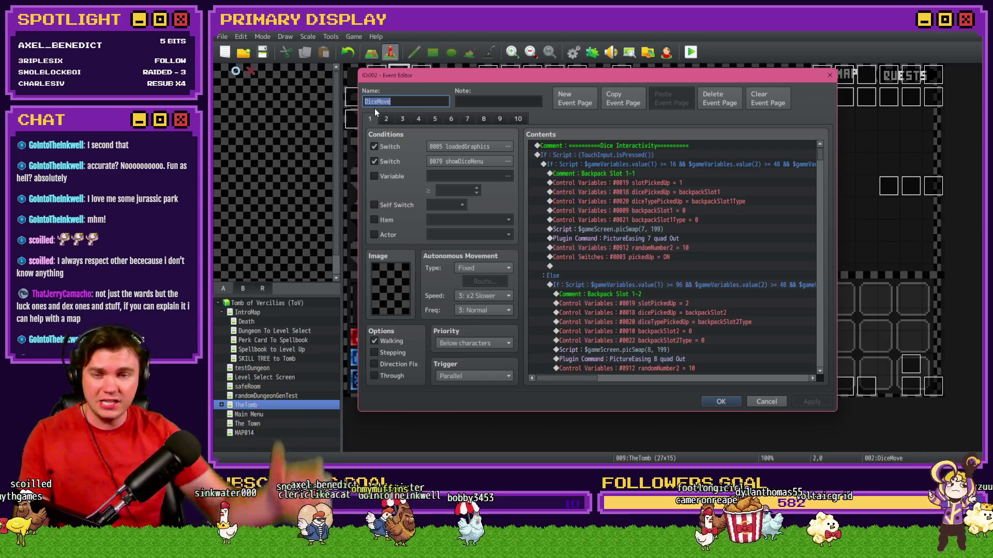
pyautogui.click(386, 119)
pyautogui.click(402, 118)
pyautogui.click(419, 119)
pyautogui.click(441, 119)
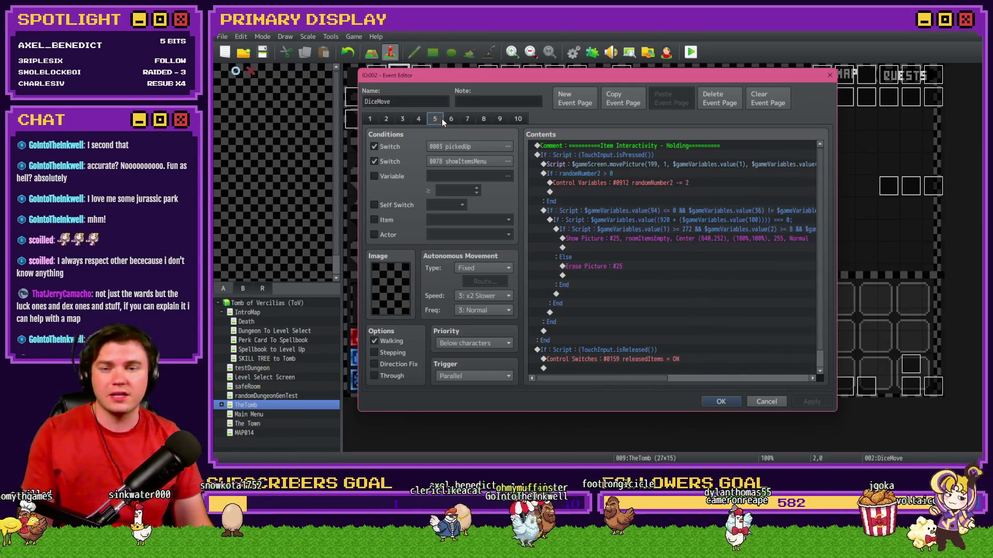
pyautogui.press('Escape')
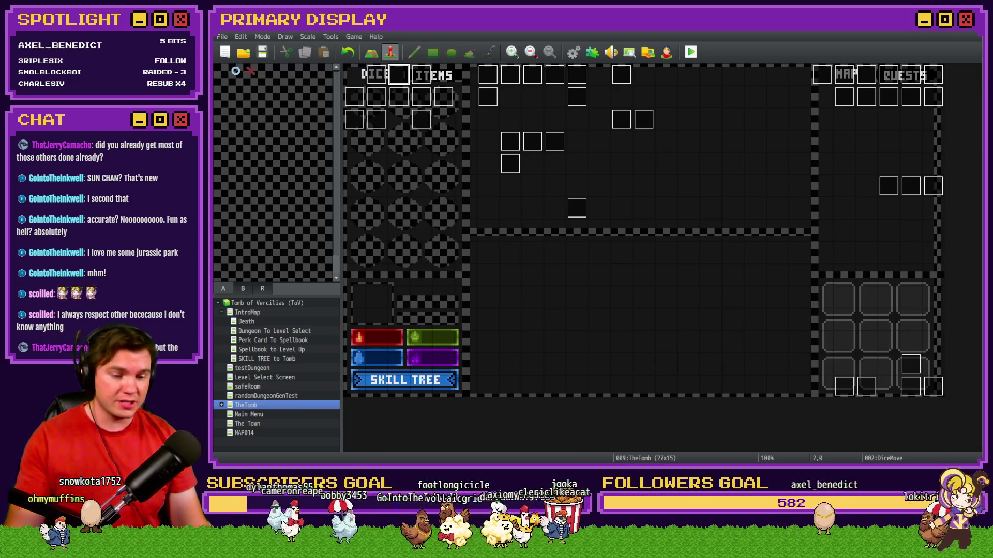
# Check off Necro Negation on the Skill Tree - Warding card in Trello
pyautogui.hotkey('alt', 'Tab')
pyautogui.click(493, 106)
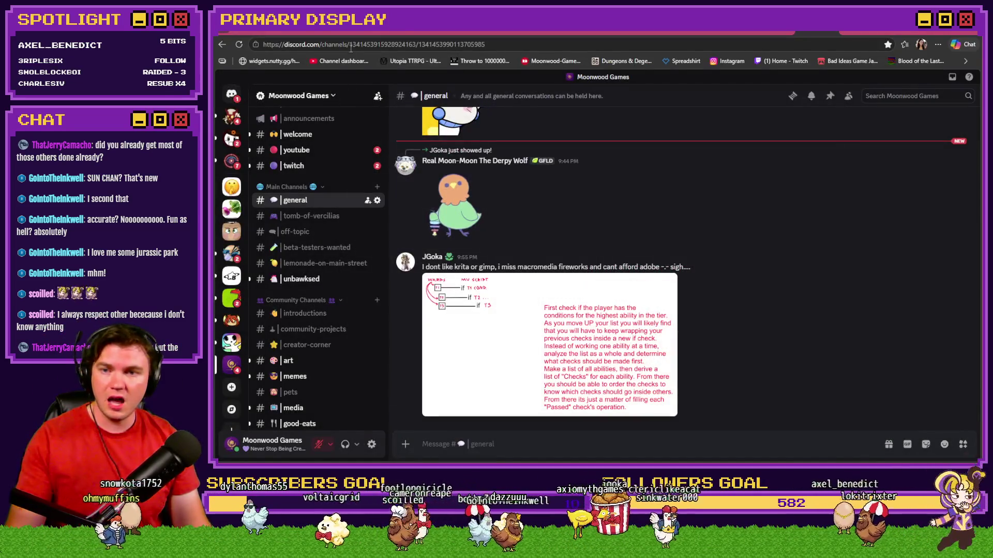
pyautogui.hotkey('ctrl', 'Tab')
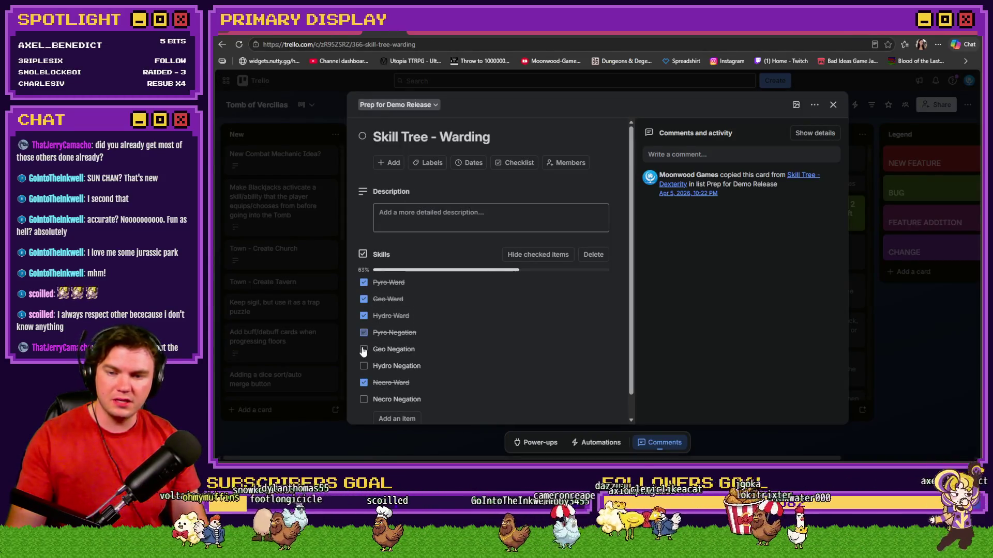
pyautogui.click(364, 401)
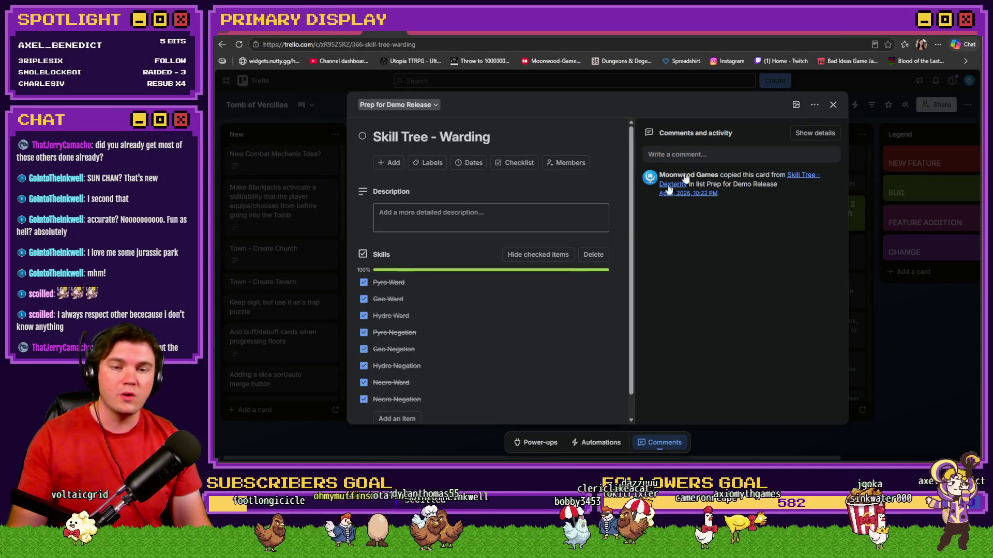
pyautogui.click(833, 105)
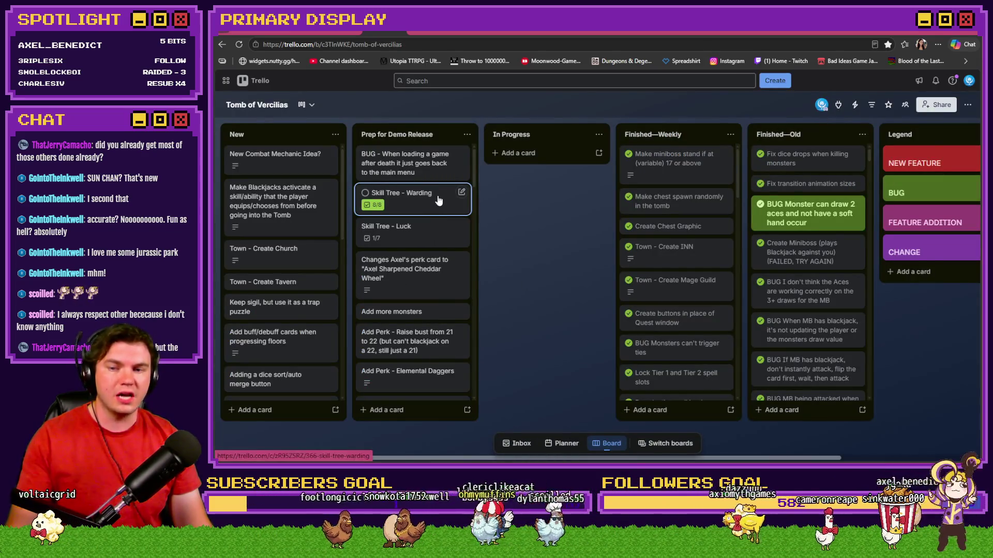
# Move the Warding card below Skill Tree - Dexterity in Prep for Demo Release
pyautogui.moveTo(384, 199)
pyautogui.mouseDown()
pyautogui.moveTo(393, 310)
pyautogui.moveTo(424, 395)
pyautogui.mouseUp()
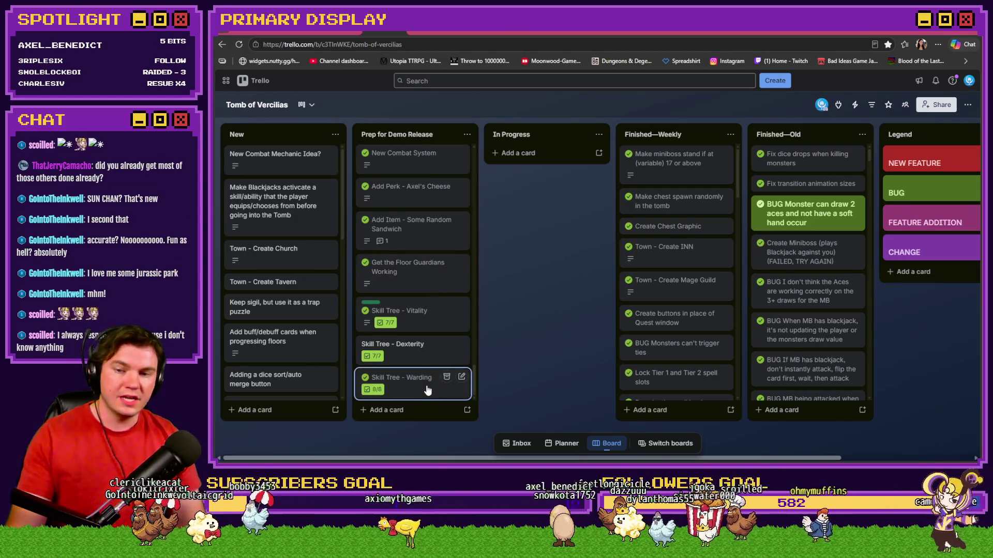
pyautogui.scroll(5, 418, 382)
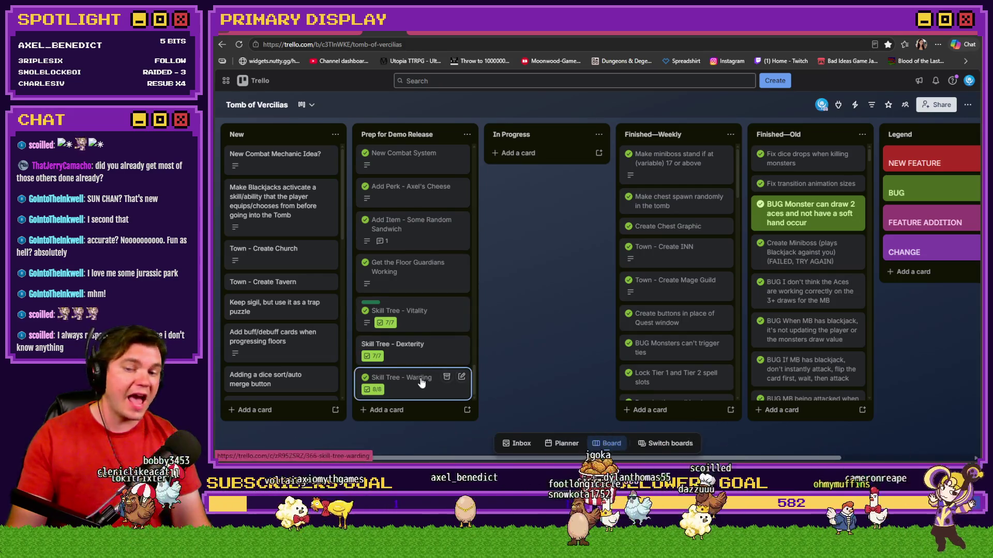
pyautogui.scroll(-10, 419, 384)
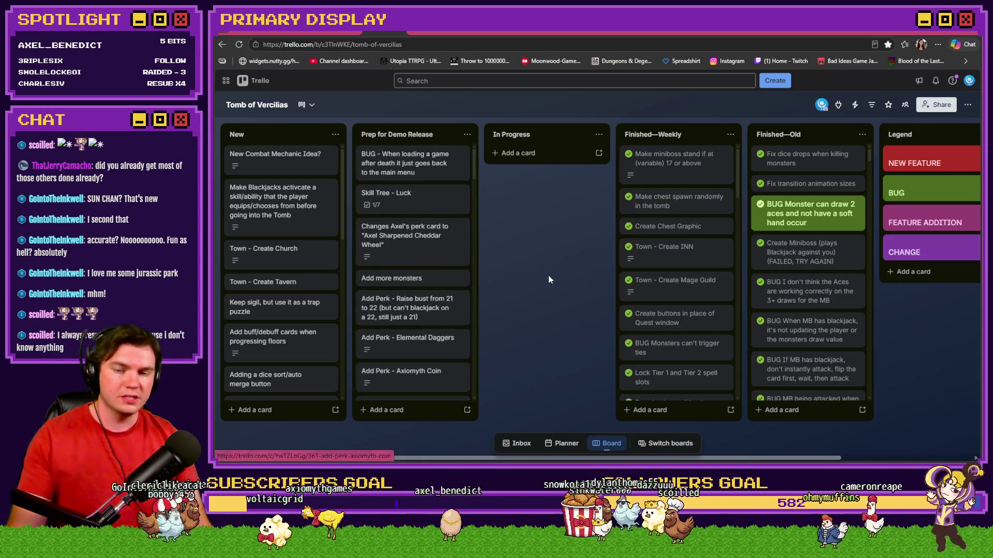
pyautogui.hotkey('alt', 'Tab')
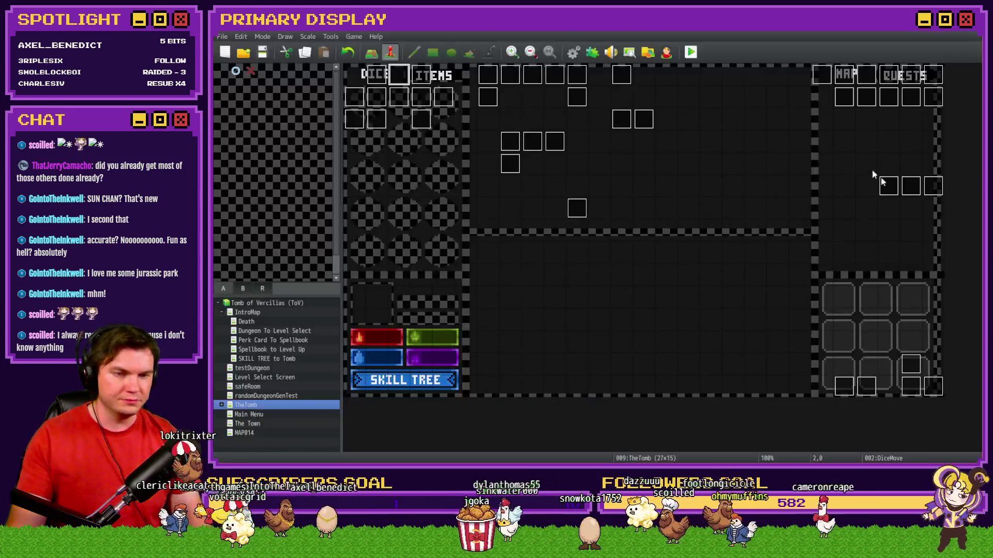
# Launch a playtest, take Nick's Hat of Divine Wisdom, and view the 50-point skill tree
pyautogui.click(691, 52)
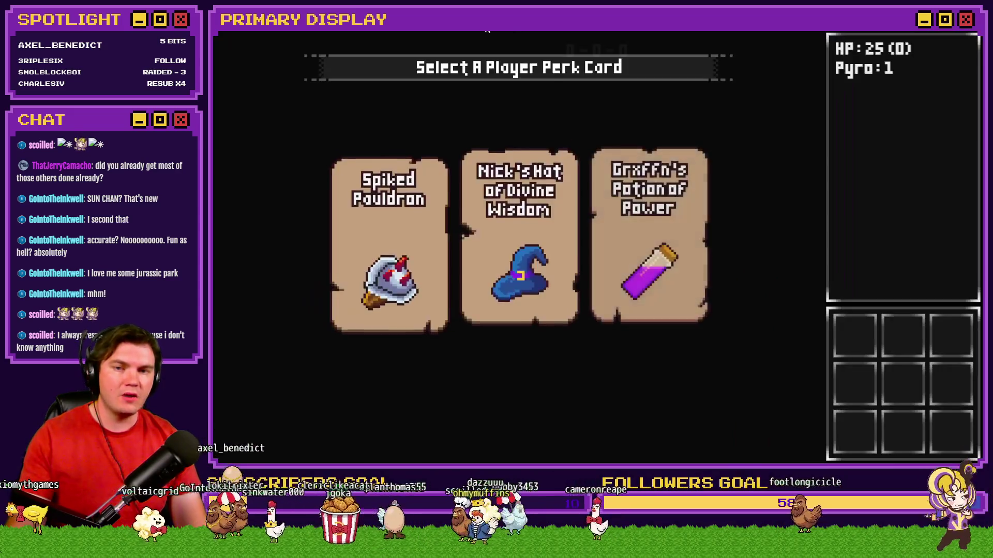
pyautogui.click(486, 310)
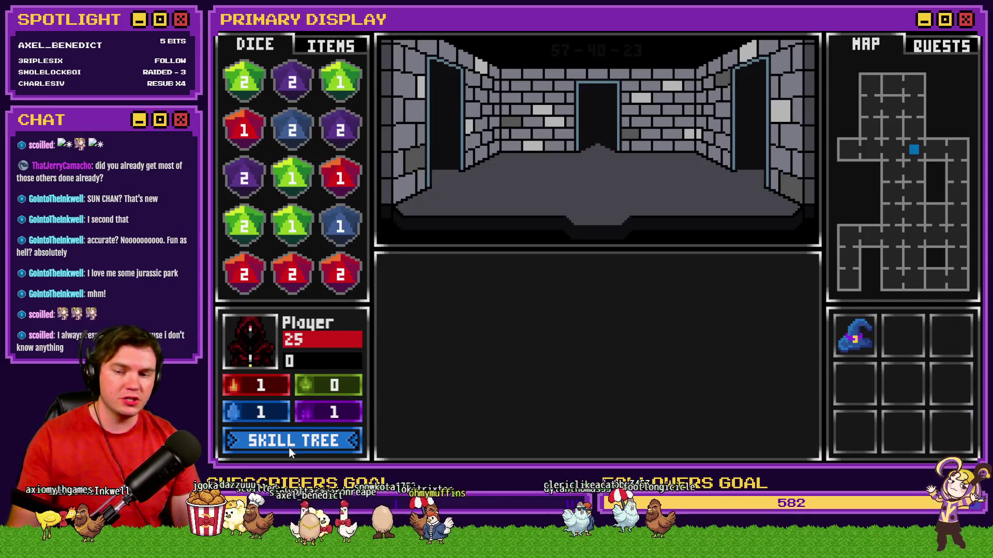
pyautogui.click(291, 441)
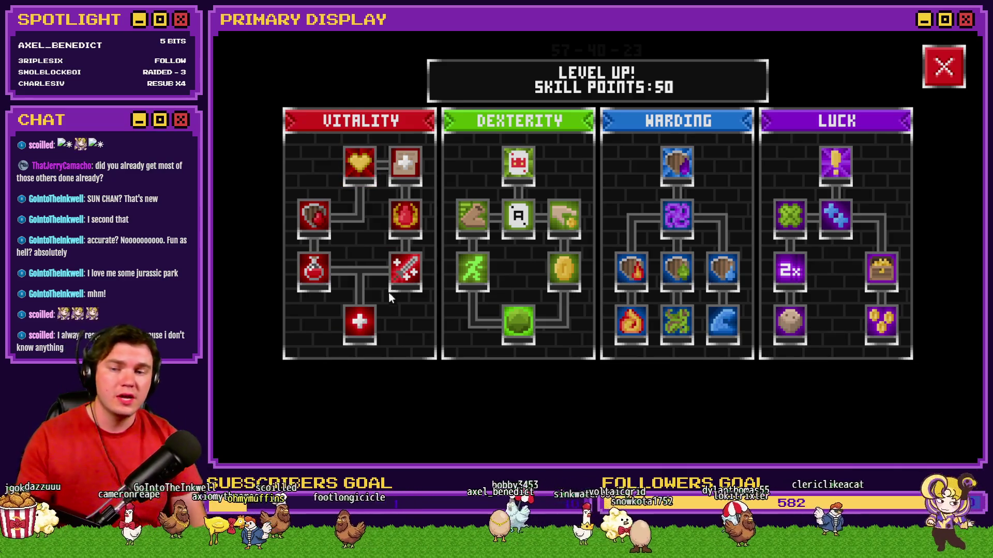
# Read the descriptions of several skill tree perks, then close the playtest window
pyautogui.moveTo(363, 326)
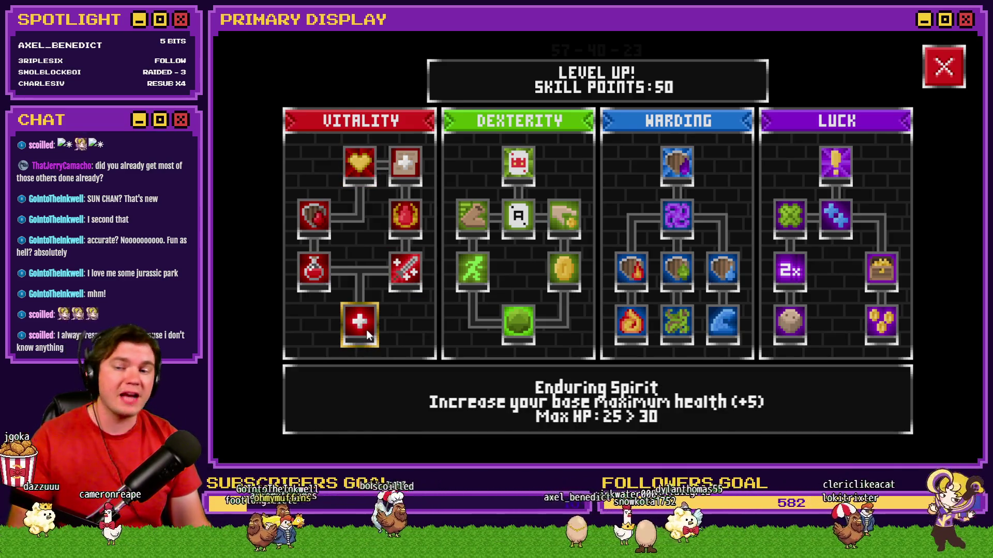
pyautogui.moveTo(317, 269)
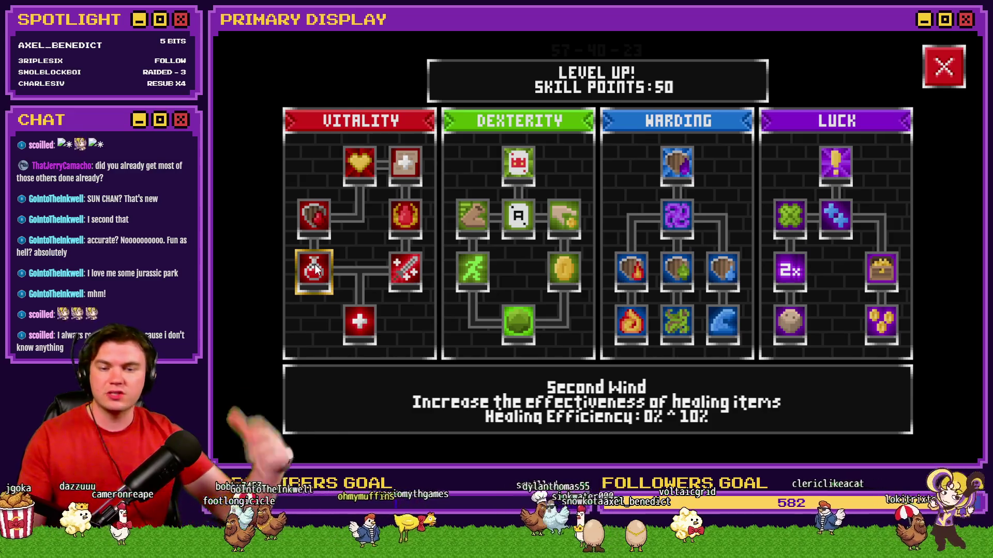
pyautogui.moveTo(322, 222)
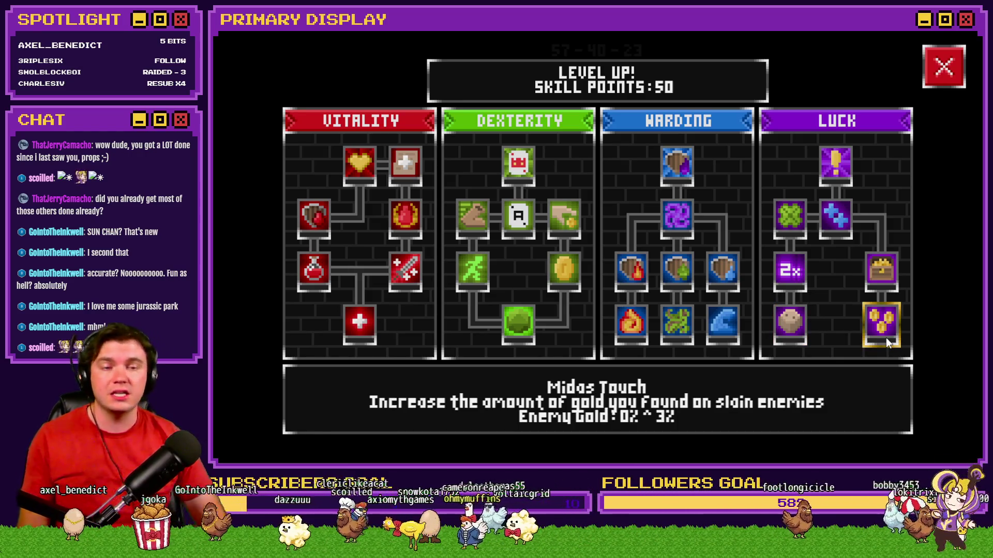
pyautogui.click(977, 41)
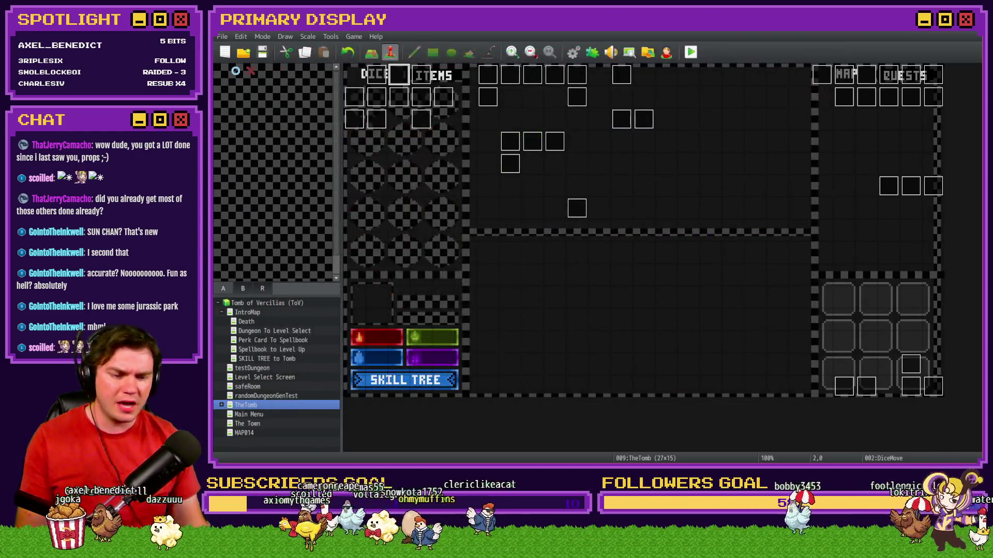
# Review the Skill Tree - Luck card's skills checklist in Trello, then start a new playtest
pyautogui.hotkey('alt', 'Tab')
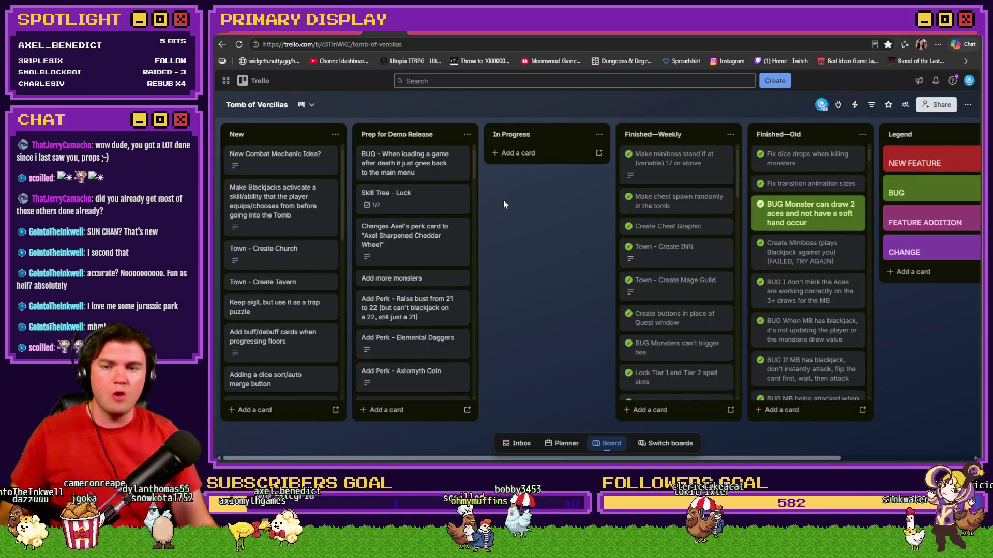
pyautogui.click(413, 209)
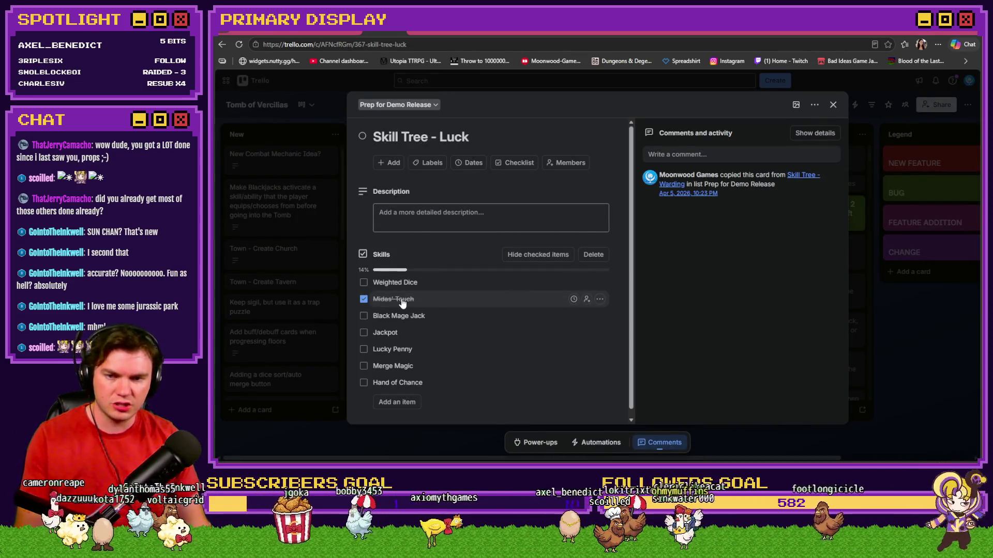
pyautogui.hotkey('alt', 'Tab')
pyautogui.hotkey('ctrl', 'r')
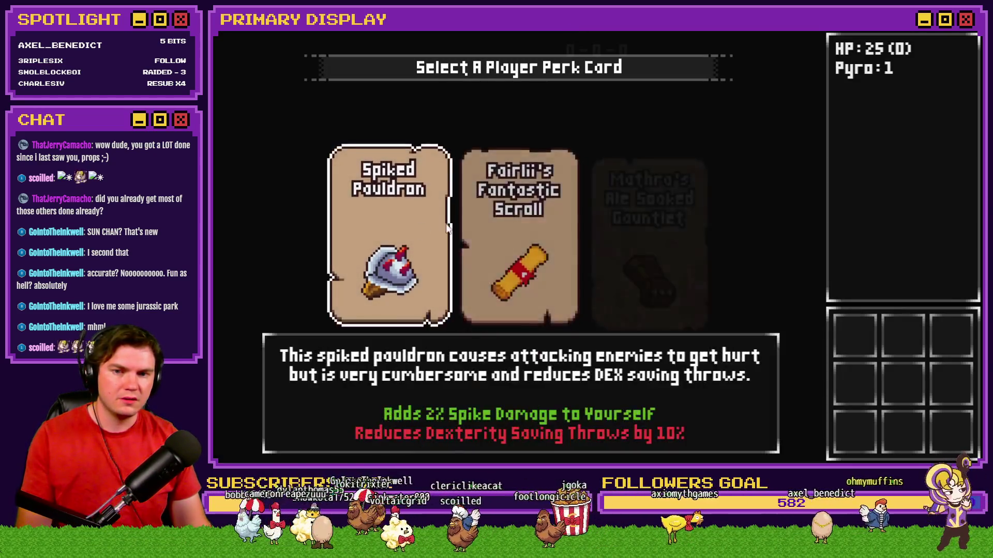
# Pick Fairlii's Fantastic Scroll, continue into the dungeon, and view the 50-point skill tree
pyautogui.click(546, 219)
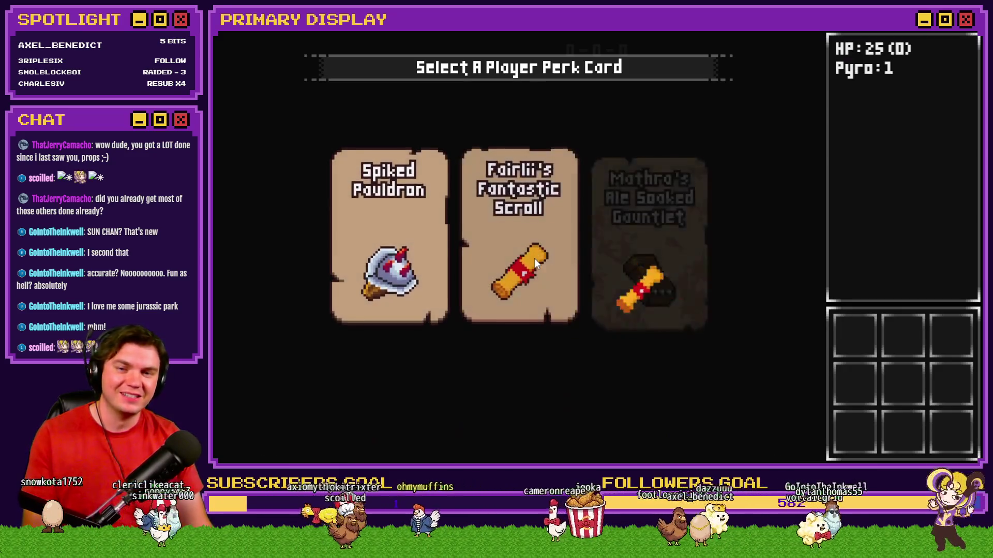
pyautogui.click(534, 258)
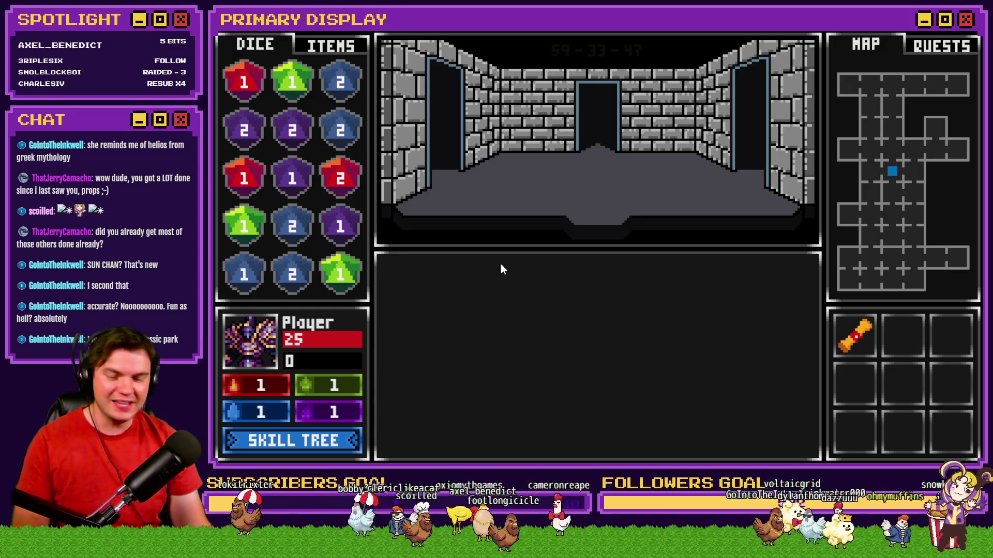
pyautogui.click(345, 443)
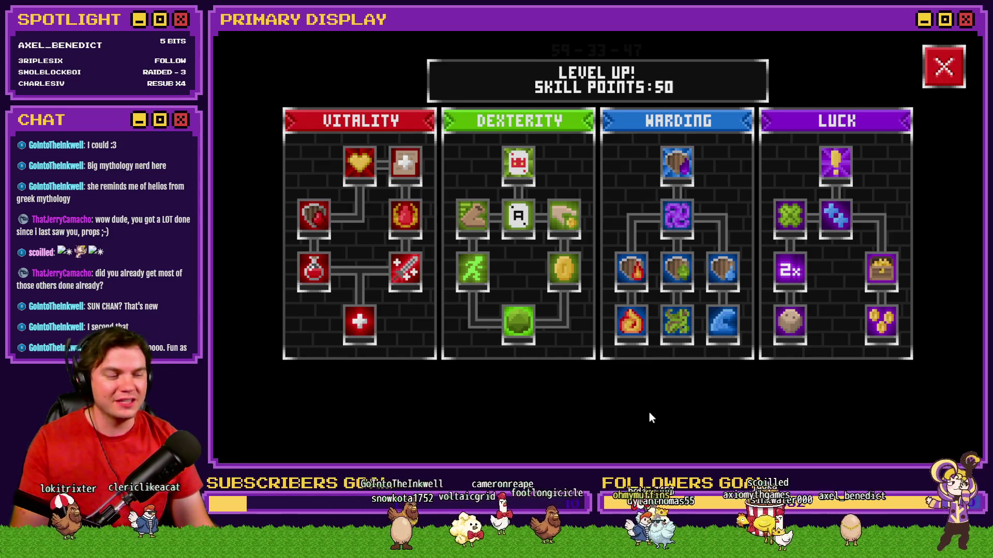
pyautogui.moveTo(885, 328)
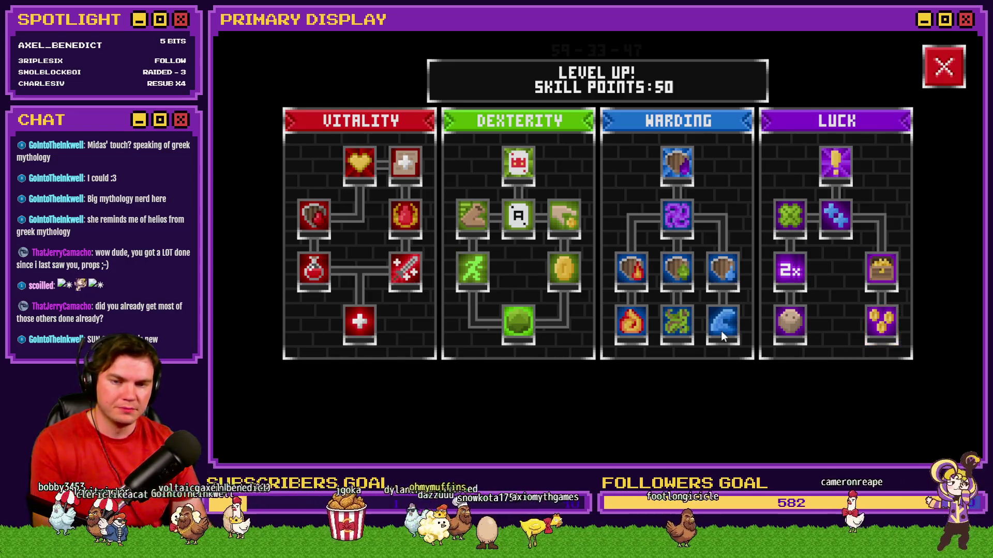
pyautogui.moveTo(566, 281)
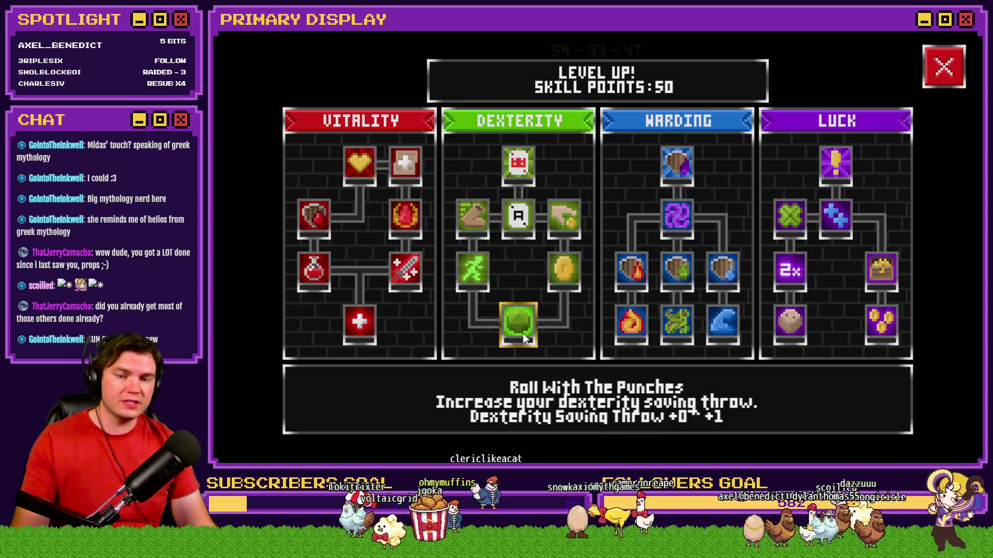
# Unlock Roll With The Punches and raise Fortunes Favor's gold find rate to 50%
pyautogui.click(523, 333)
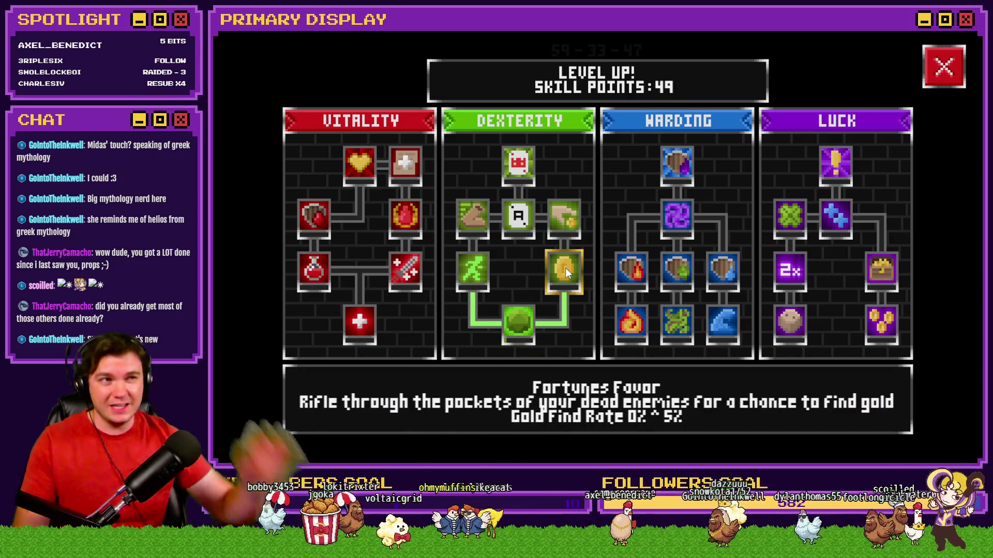
pyautogui.click(563, 268)
pyautogui.click(563, 268)
pyautogui.click(564, 268)
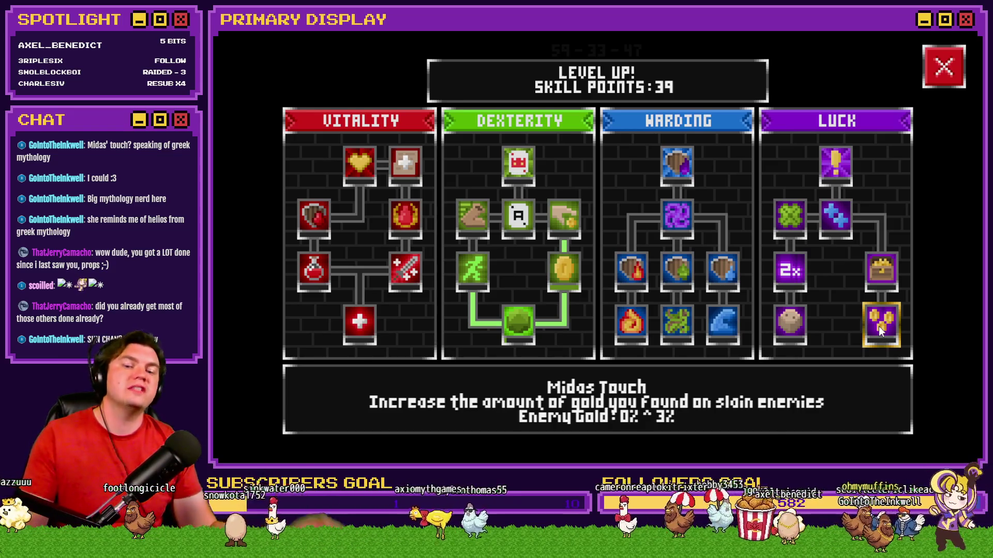
# Raise Midas Touch's enemy gold bonus to 30%, then close the playtest window
pyautogui.click(877, 325)
pyautogui.click(877, 325)
pyautogui.click(877, 326)
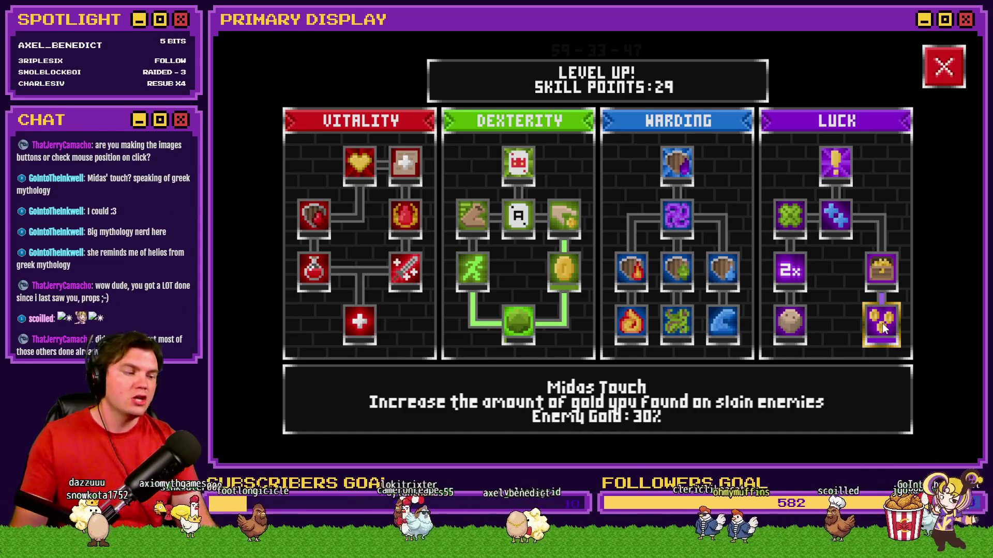
pyautogui.moveTo(562, 280)
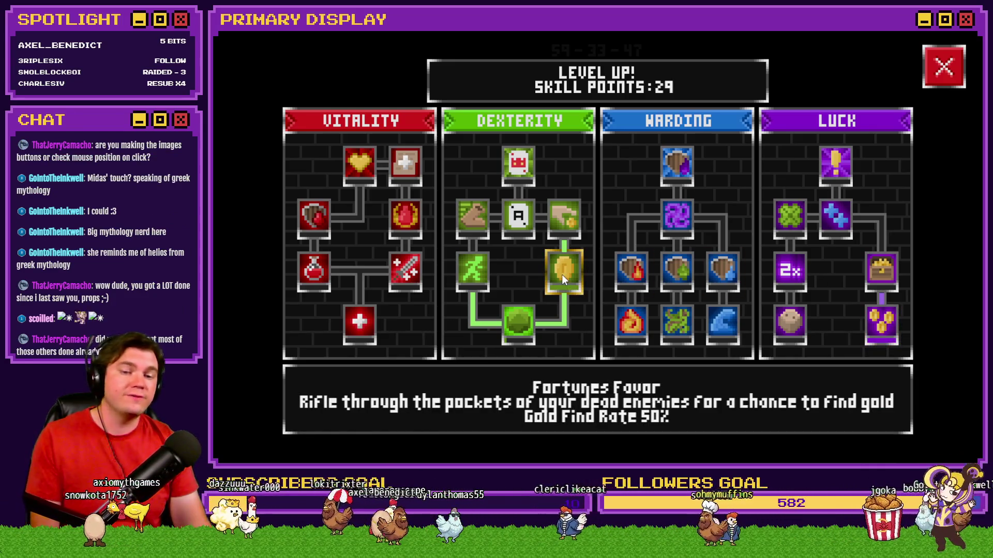
pyautogui.moveTo(889, 325)
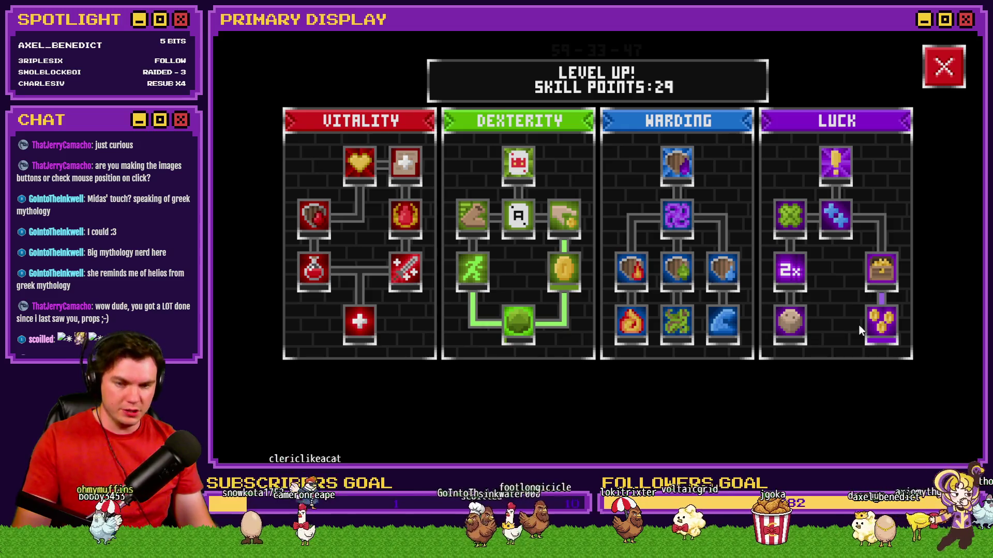
pyautogui.click(943, 66)
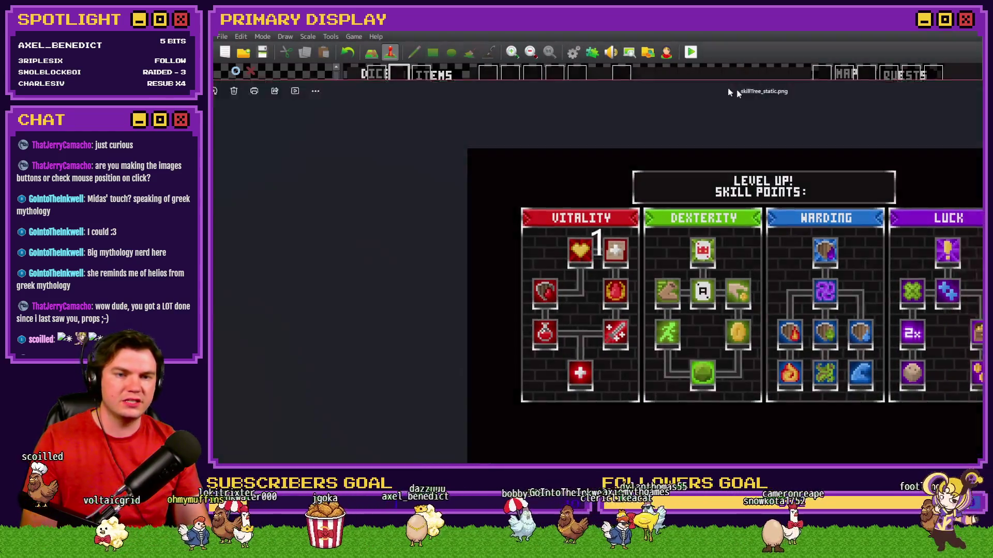
# Compare the skill-tree screen with the gold frame and red crosshair images, then close Photos
pyautogui.press('Right')
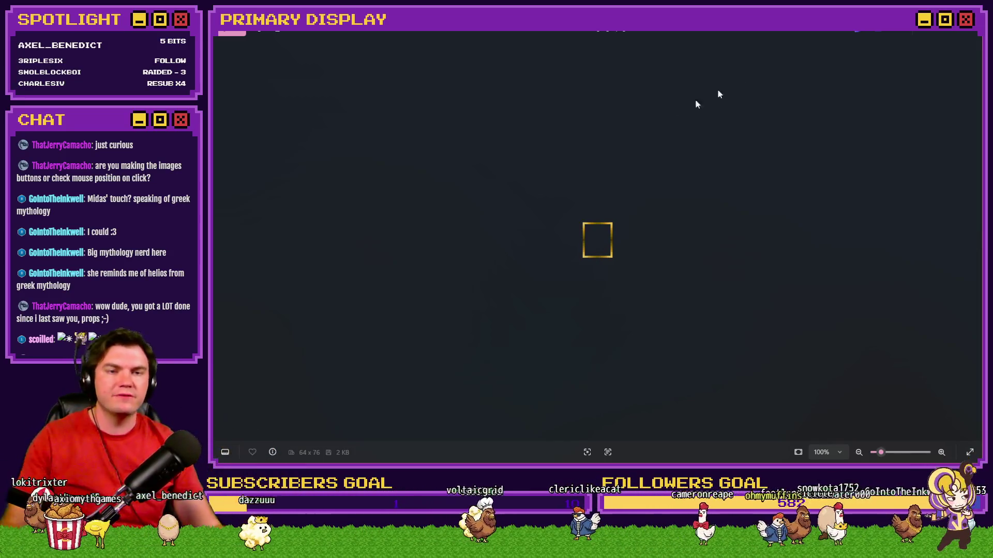
pyautogui.press('Left')
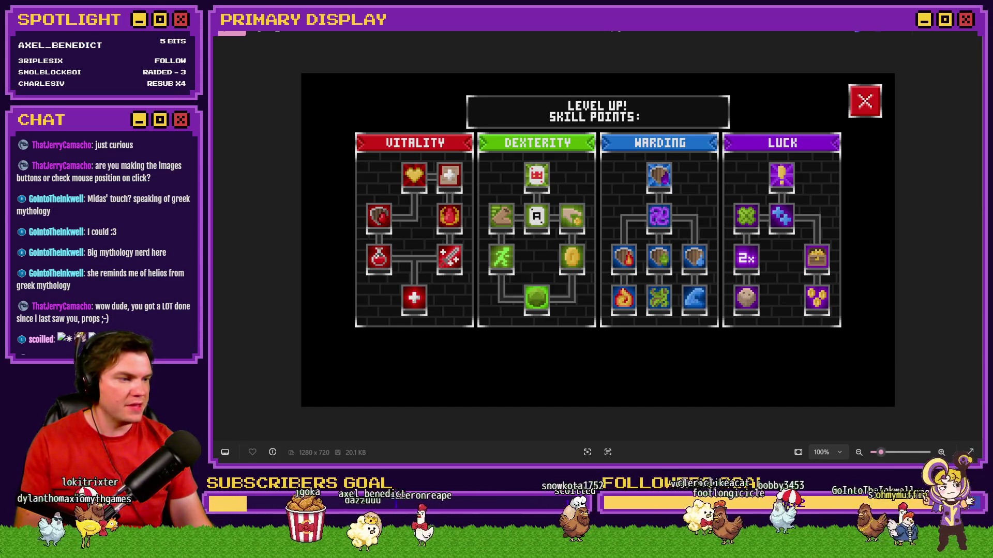
pyautogui.press('Right')
pyautogui.press('Left')
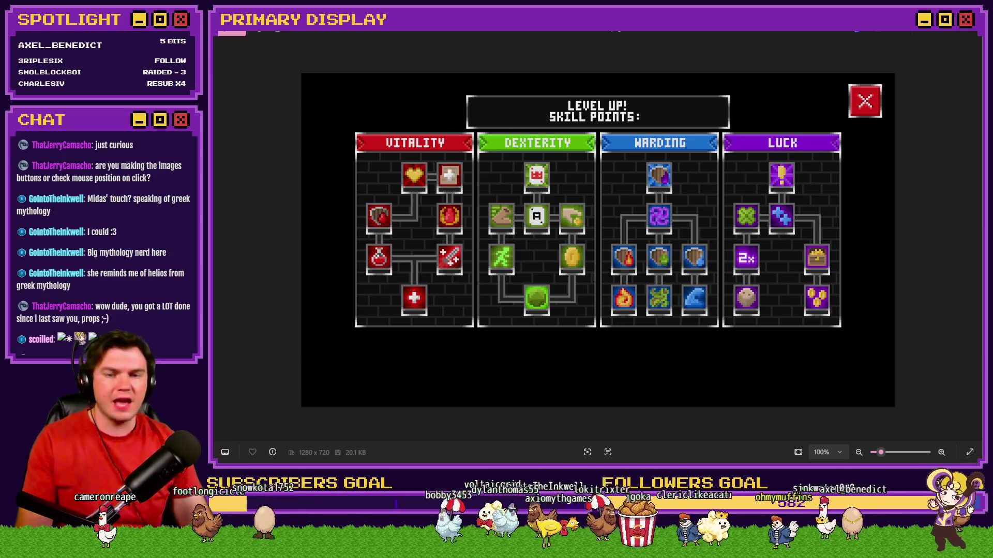
pyautogui.click(961, 38)
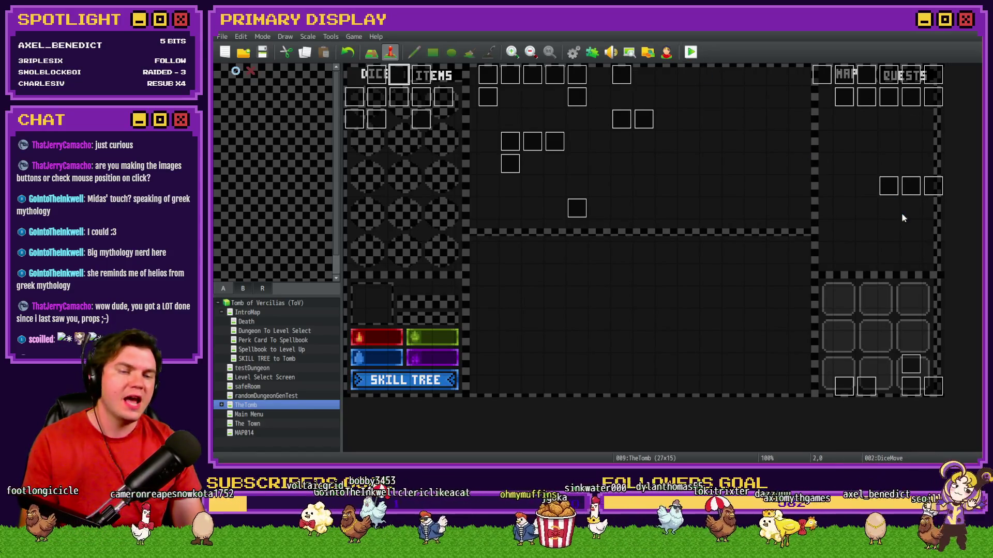
# Playtest again with F12, pick the Spiked Pauldron perk, open the skill tree, then close the game
pyautogui.press('F12')
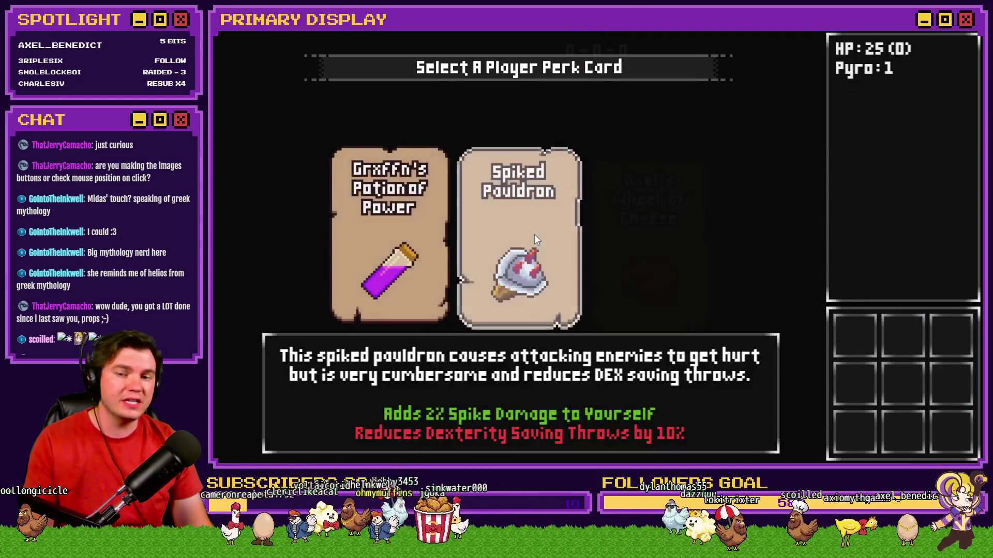
pyautogui.click(534, 234)
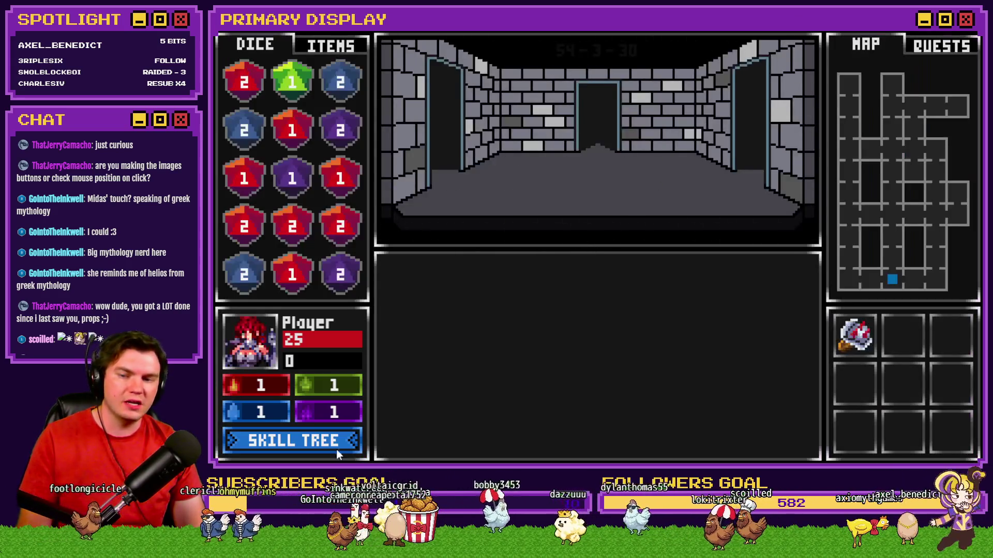
pyautogui.click(336, 448)
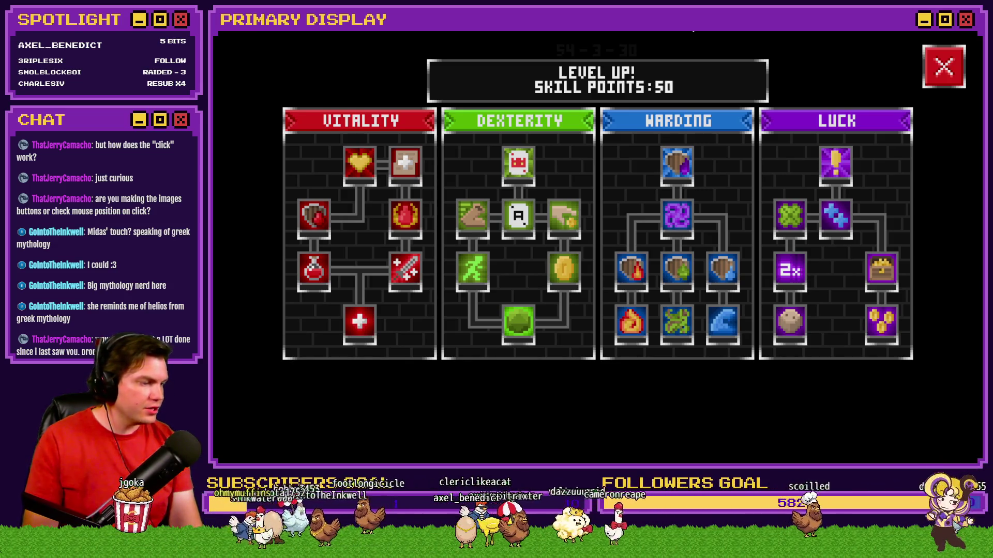
pyautogui.click(962, 34)
pyautogui.doubleClick(398, 99)
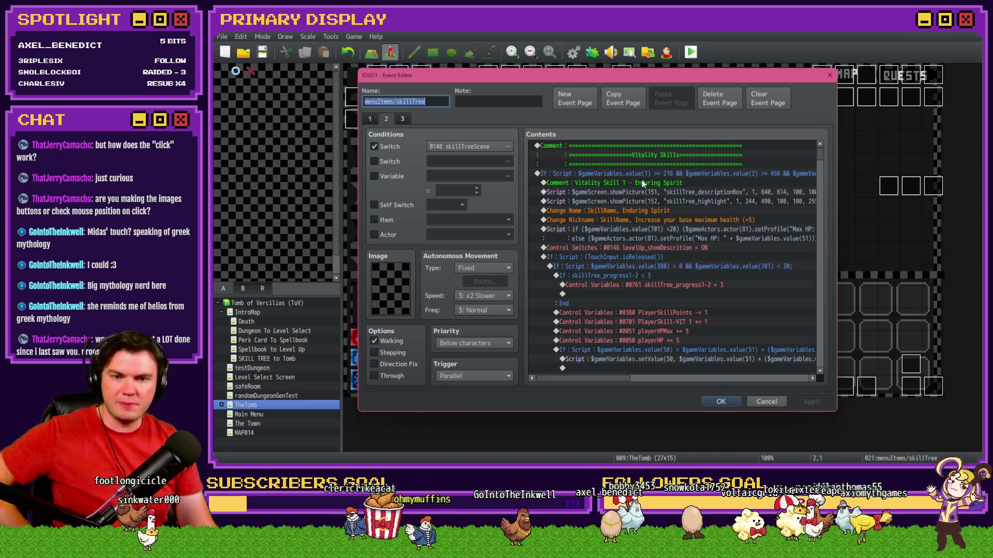
pyautogui.scroll(-4, 641, 191)
pyautogui.scroll(4, 641, 196)
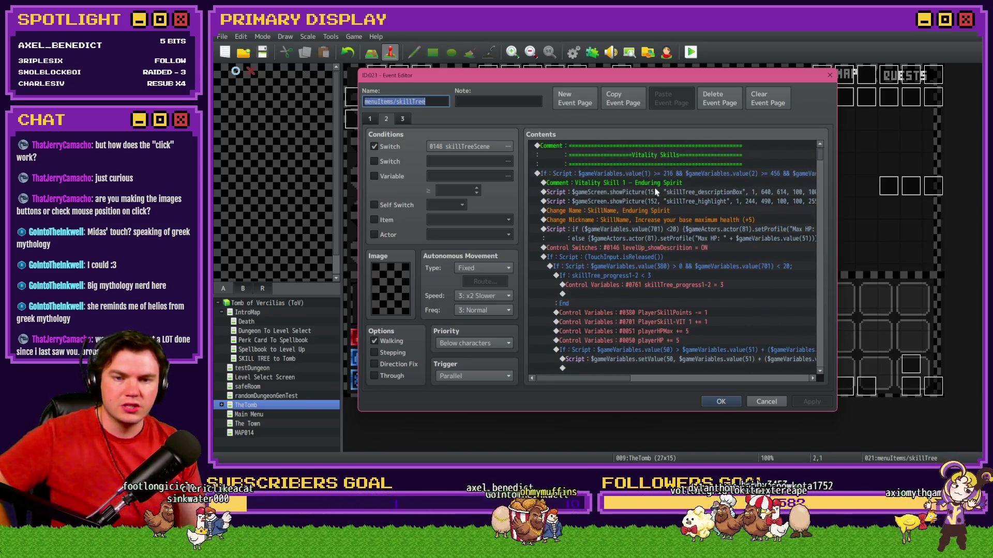
pyautogui.click(673, 174)
pyautogui.click(681, 182)
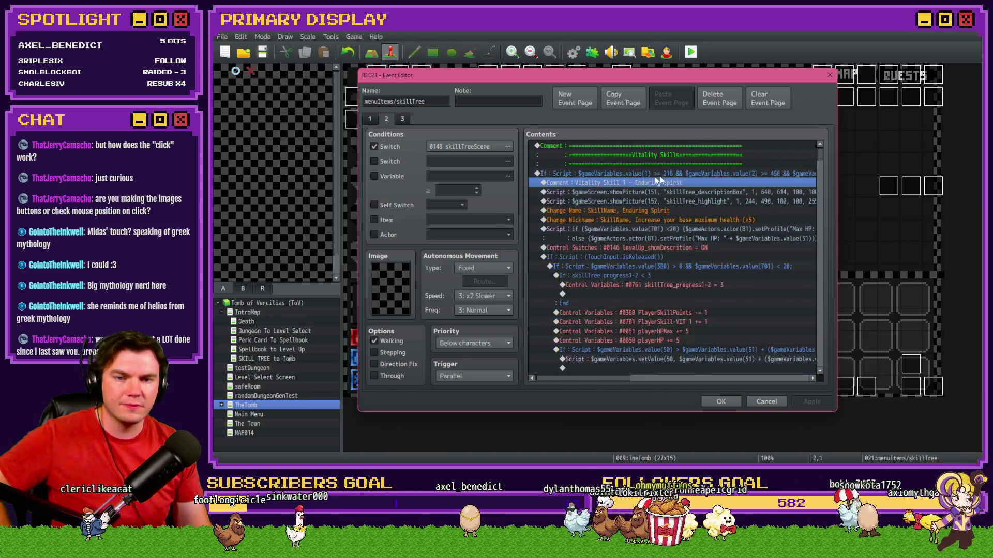
pyautogui.scroll(-4, 724, 186)
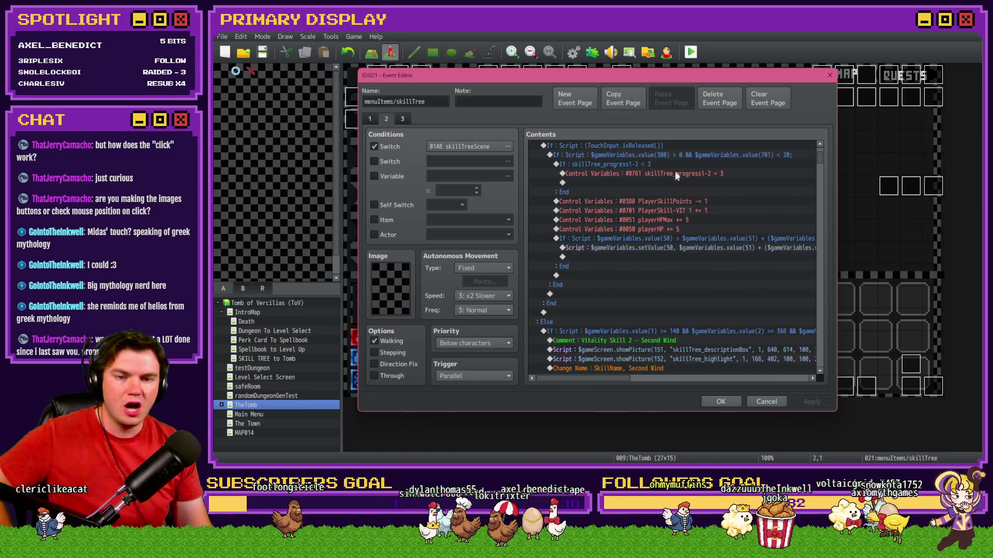
pyautogui.scroll(2, 621, 294)
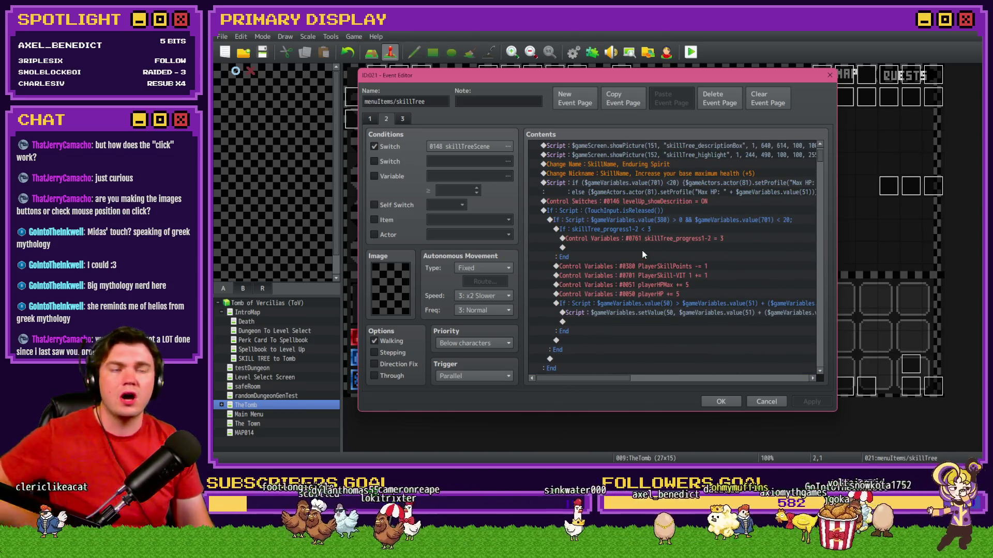
pyautogui.scroll(2, 638, 252)
pyautogui.moveTo(605, 378)
pyautogui.mouseDown()
pyautogui.moveTo(618, 376)
pyautogui.moveTo(632, 183)
pyautogui.mouseUp()
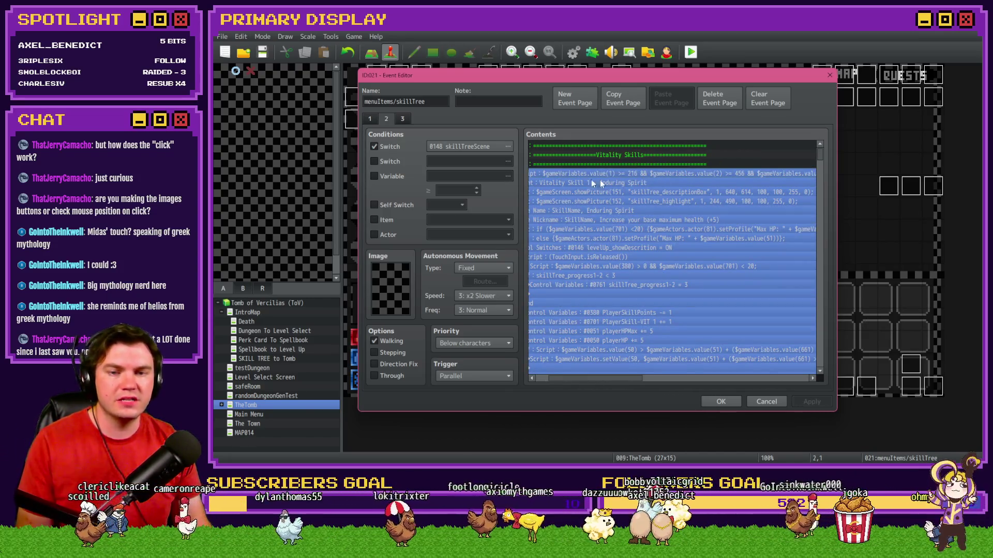
pyautogui.moveTo(601, 378); pyautogui.dragTo(593, 379)
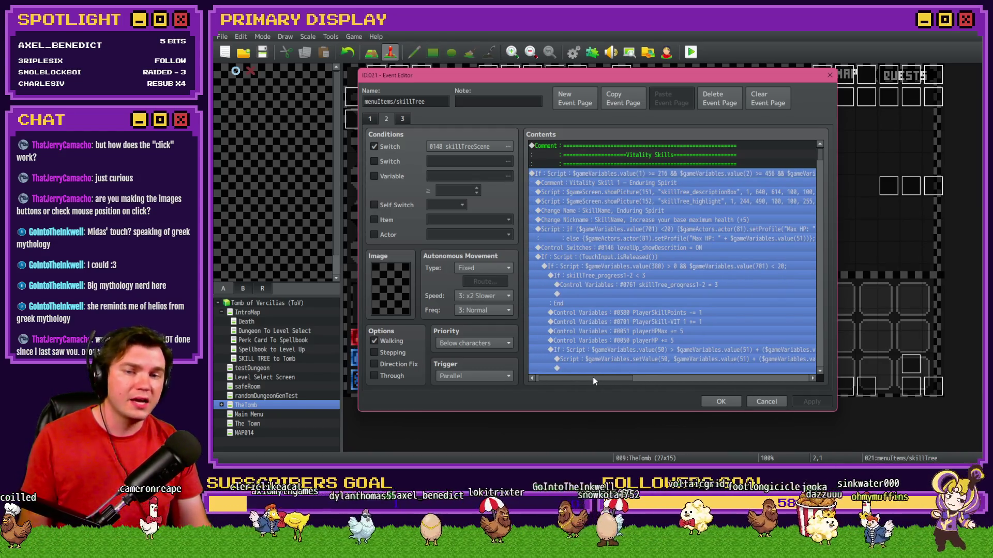
pyautogui.moveTo(593, 377); pyautogui.dragTo(595, 377)
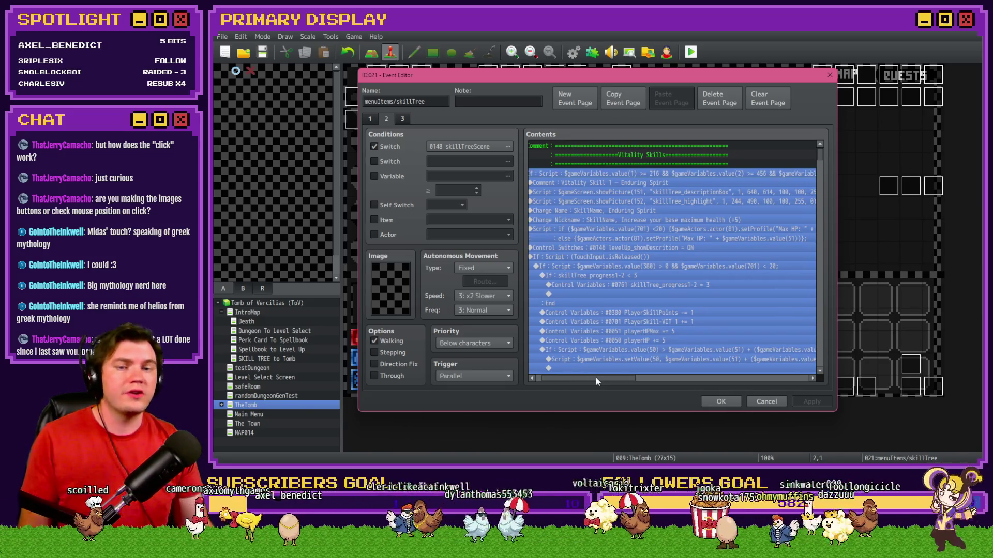
pyautogui.moveTo(596, 378); pyautogui.dragTo(603, 379)
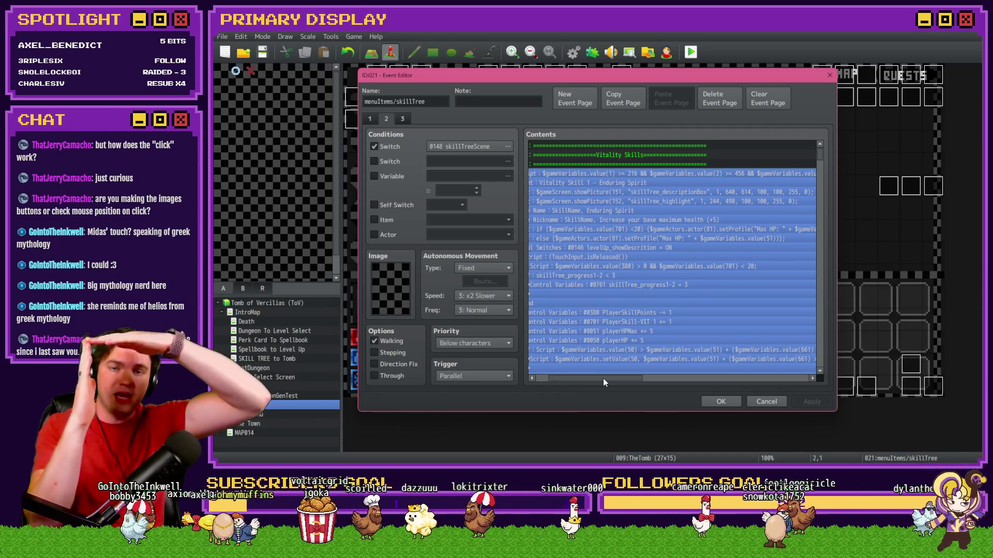
pyautogui.moveTo(603, 379); pyautogui.dragTo(685, 380)
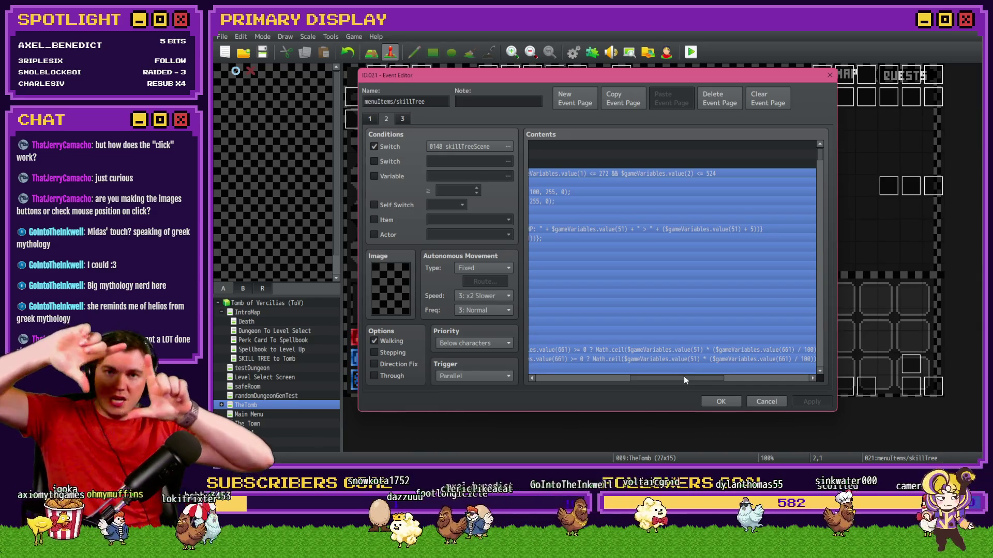
pyautogui.moveTo(684, 379); pyautogui.dragTo(594, 380)
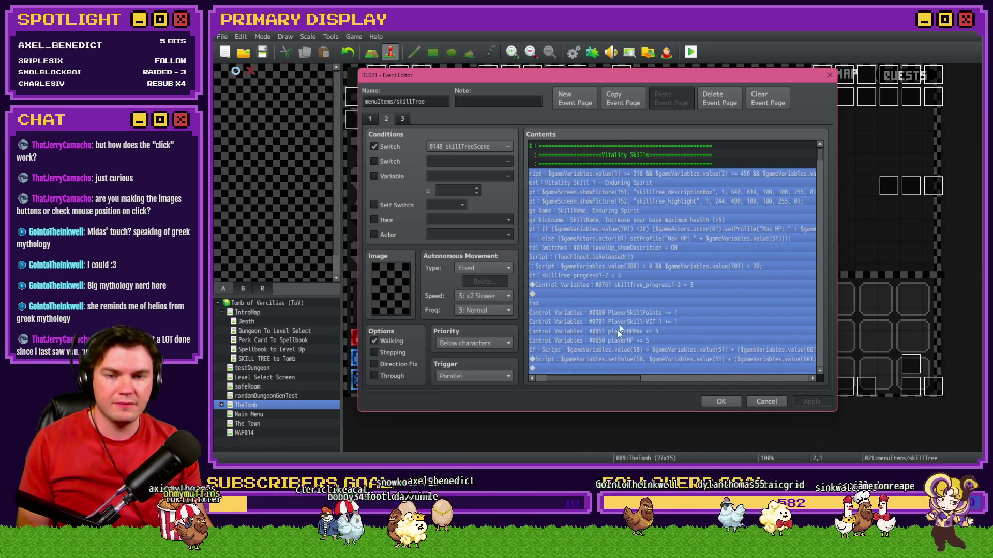
pyautogui.click(614, 191)
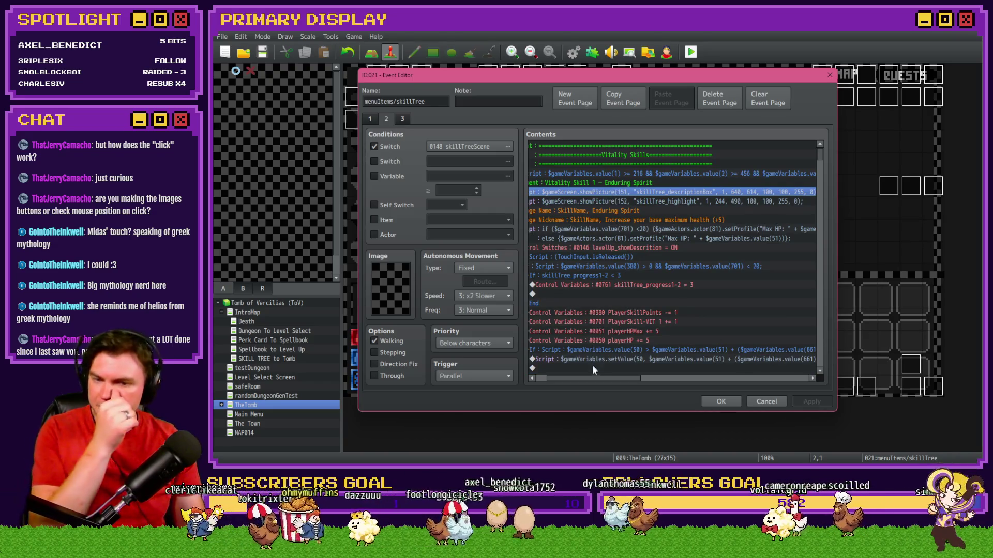
pyautogui.moveTo(593, 380); pyautogui.dragTo(560, 368)
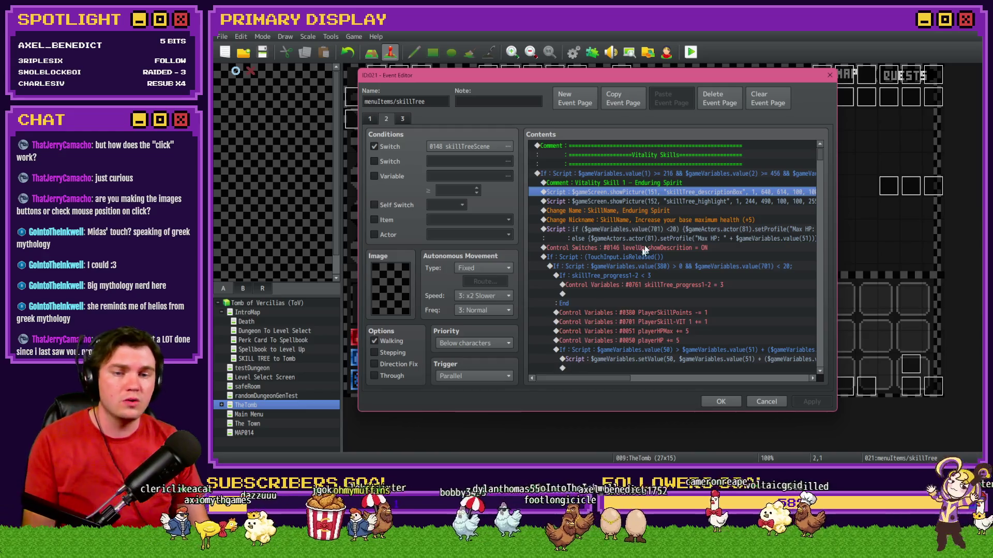
pyautogui.click(674, 201)
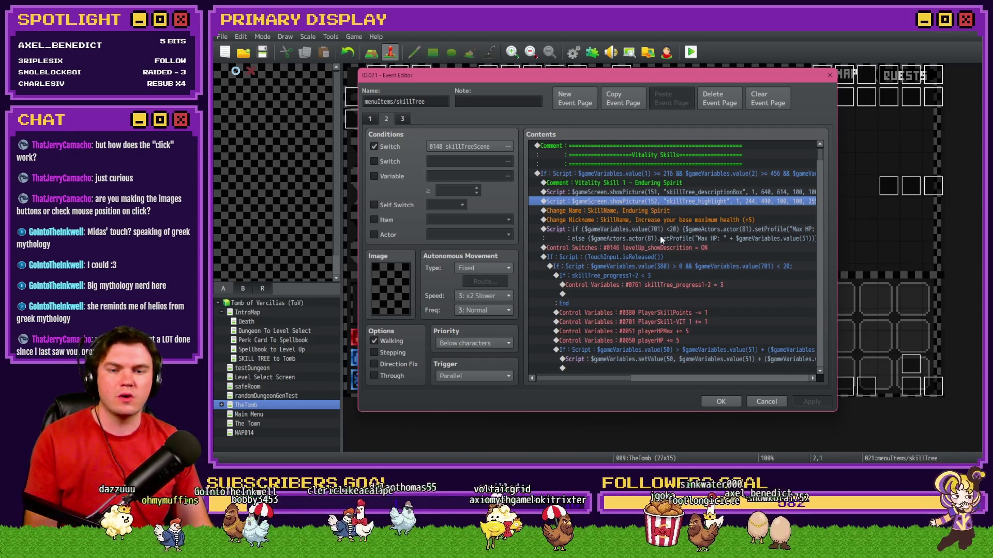
pyautogui.doubleClick(660, 253)
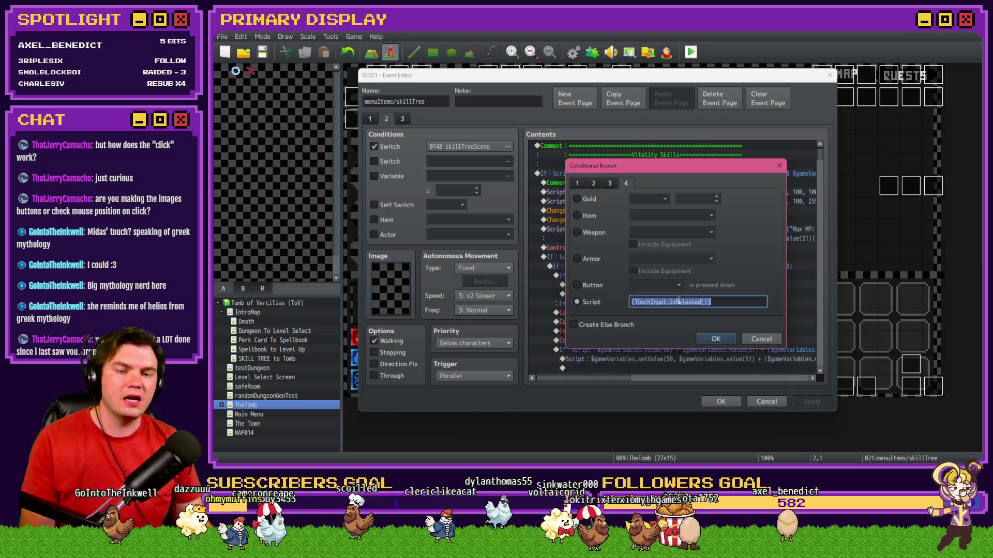
# Inspect the branch's TouchInput.isReleased() script condition and confirm it
pyautogui.click(715, 302)
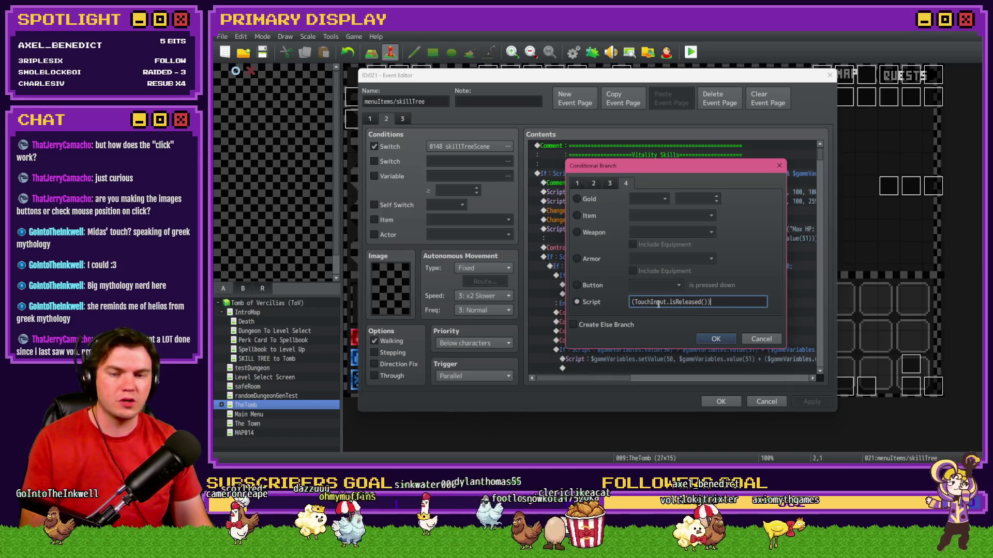
pyautogui.moveTo(631, 301); pyautogui.dragTo(717, 303)
pyautogui.click(719, 302)
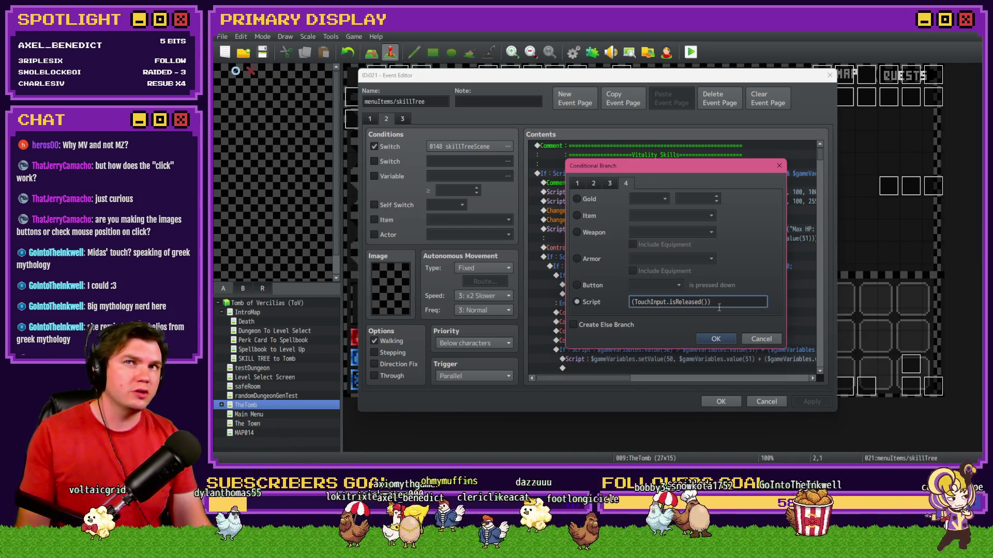
pyautogui.click(708, 339)
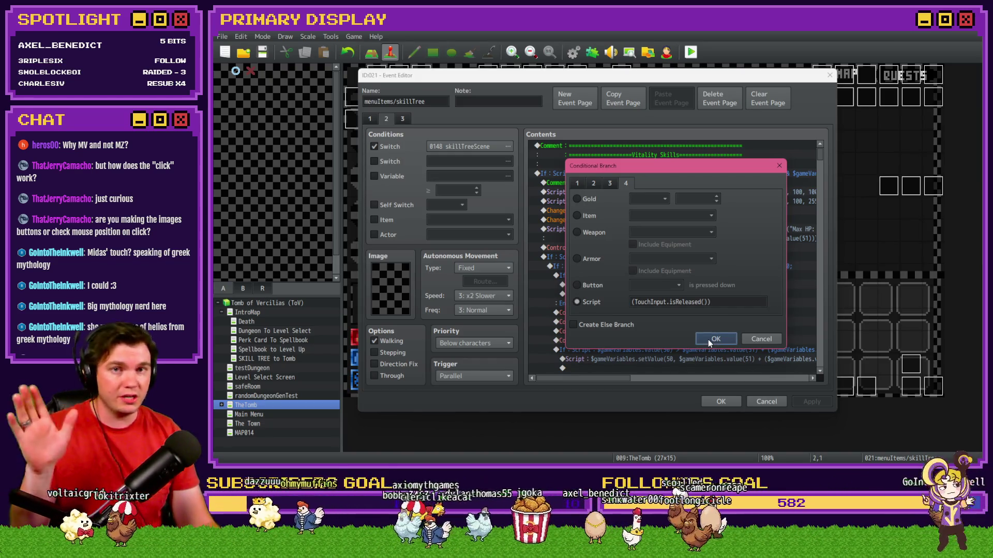
pyautogui.click(708, 339)
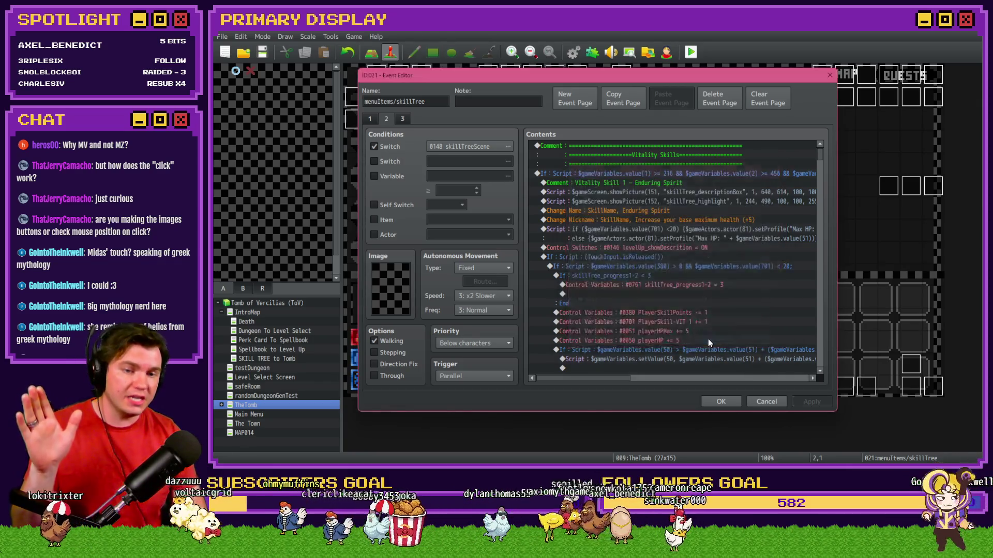
# Reopen the click-release branch condition, confirm it again, and close the skillTree event editor
pyautogui.doubleClick(691, 256)
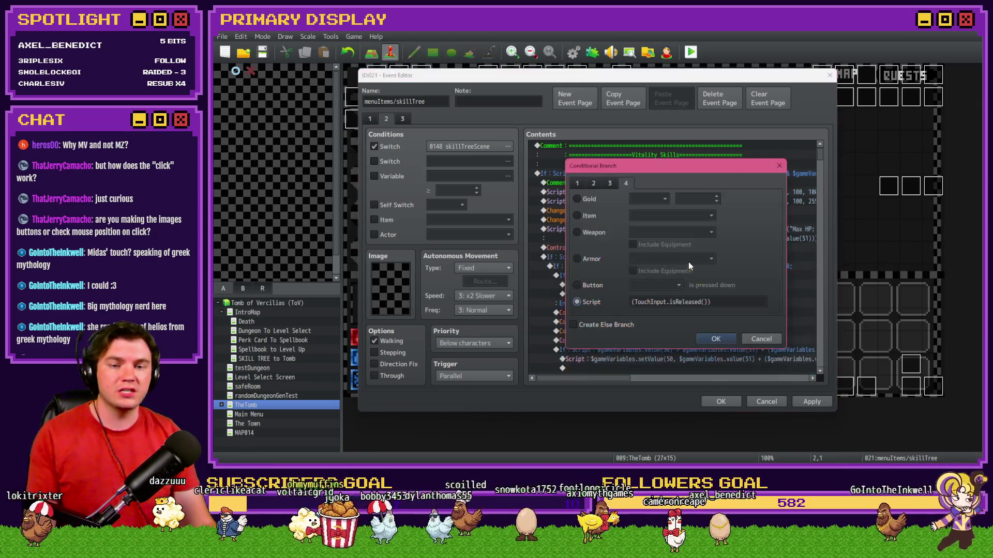
pyautogui.click(712, 342)
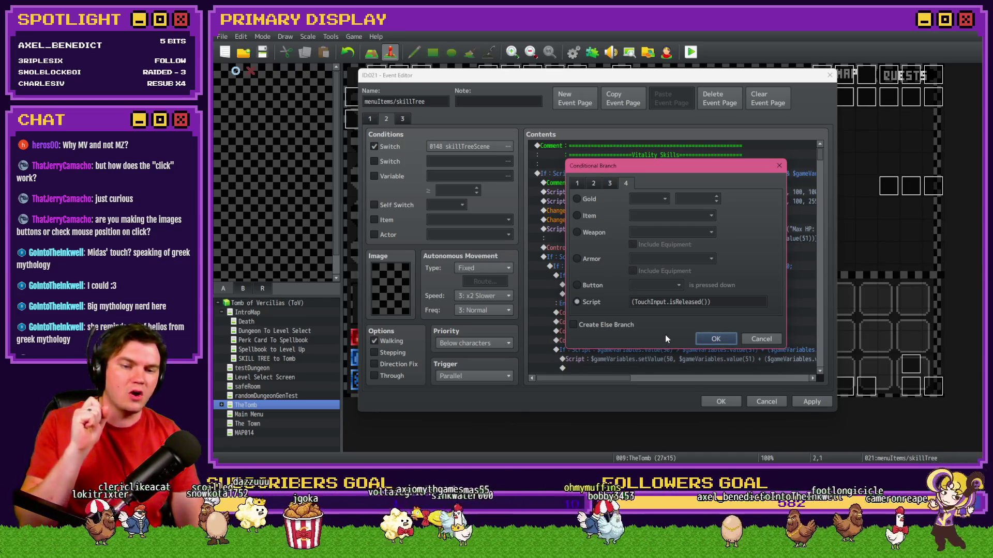
pyautogui.click(697, 340)
pyautogui.click(721, 402)
# Save and playtest, take the Spiked Pauldron perk, then check the ITEMS, QUESTS, MAP and DICE tabs
pyautogui.click(557, 262)
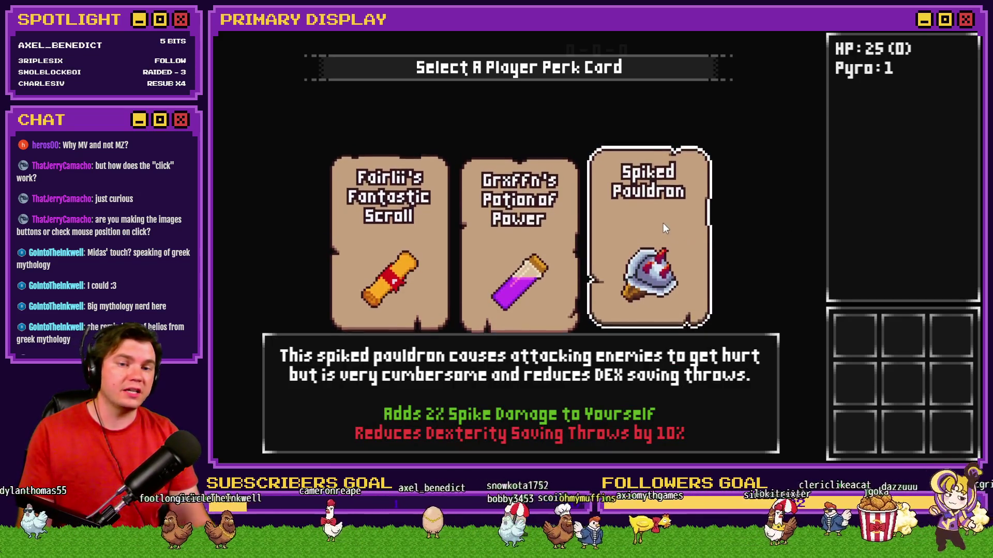
pyautogui.click(663, 222)
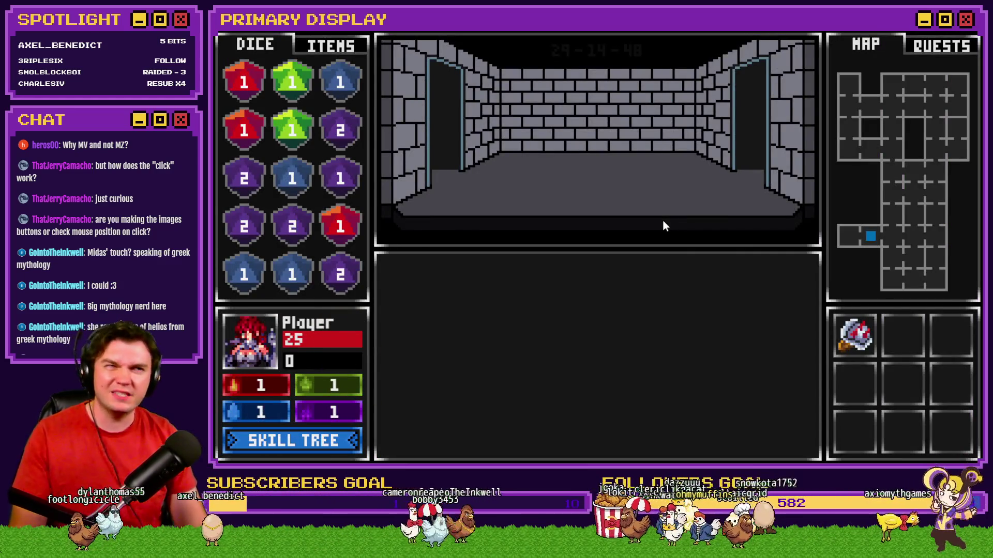
pyautogui.click(327, 47)
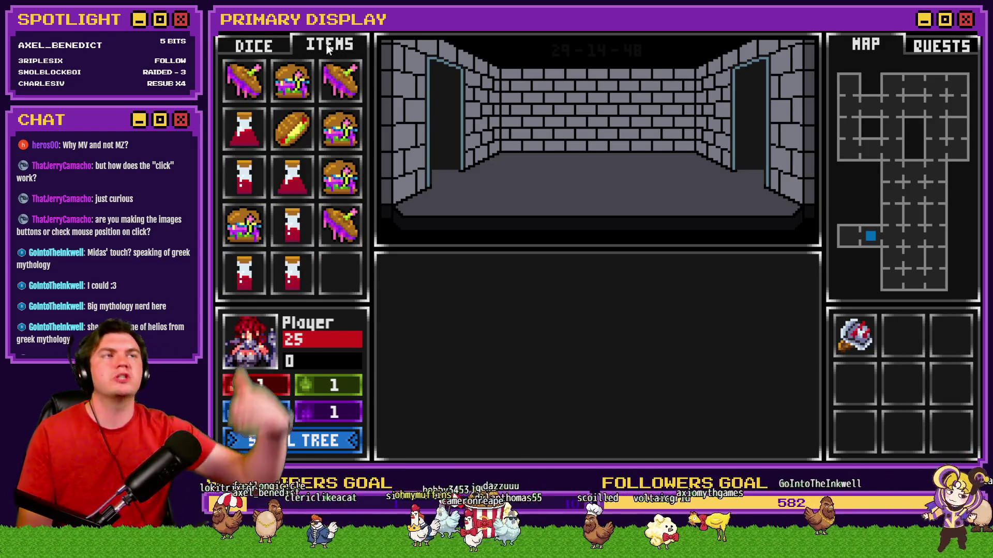
pyautogui.click(933, 46)
pyautogui.click(885, 45)
pyautogui.click(268, 47)
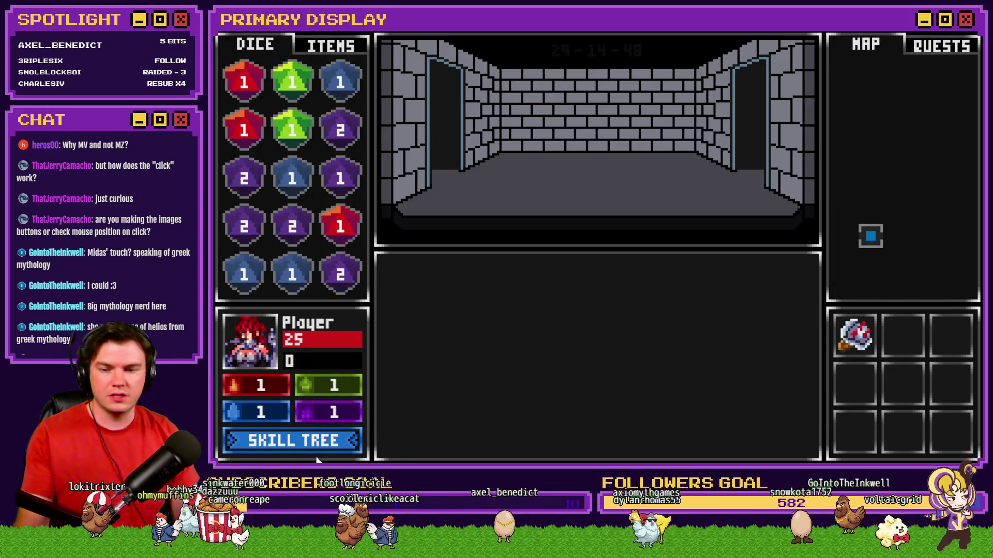
pyautogui.click(318, 442)
# Review the Level Up skill tree's 50 skill points, close the overlay, and end the playtest
pyautogui.moveTo(372, 329)
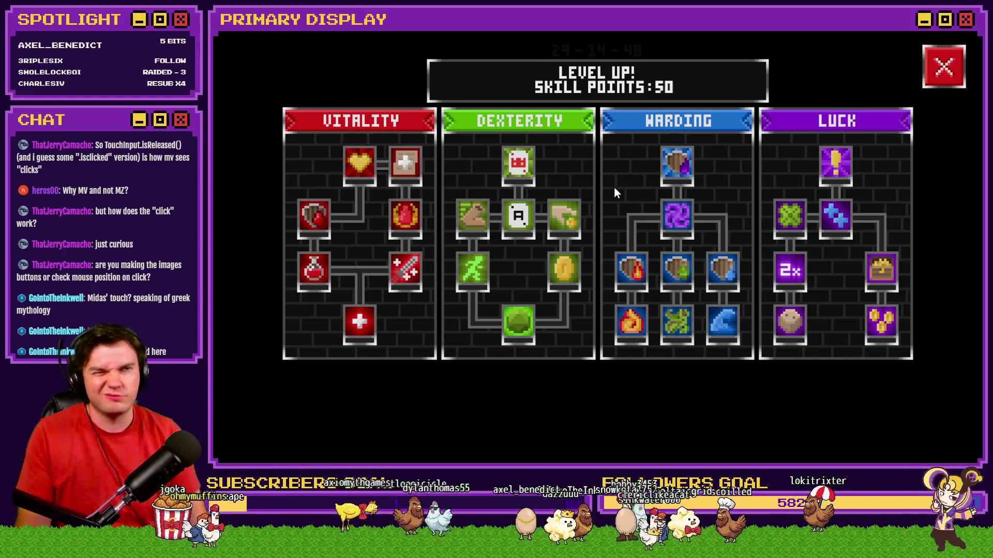
pyautogui.click(954, 73)
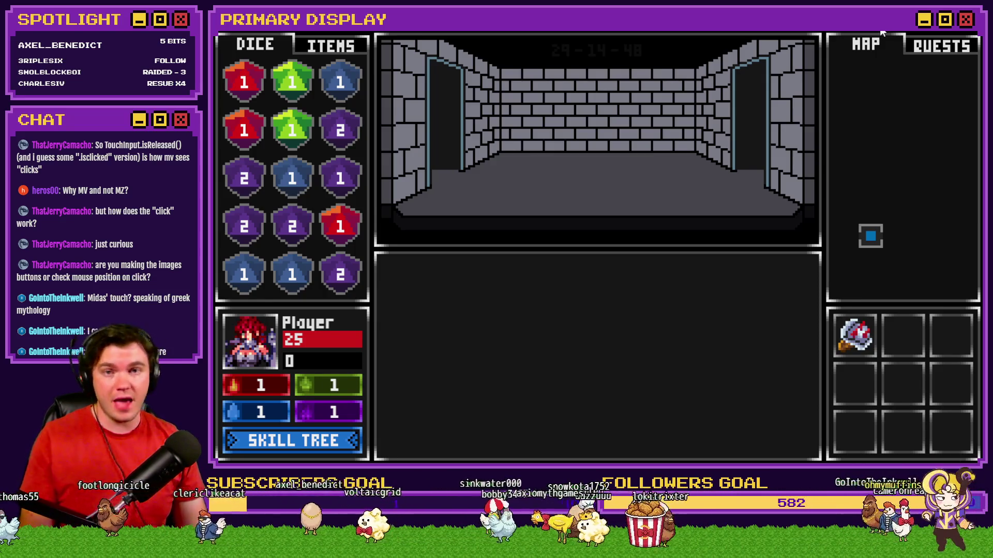
pyautogui.click(968, 32)
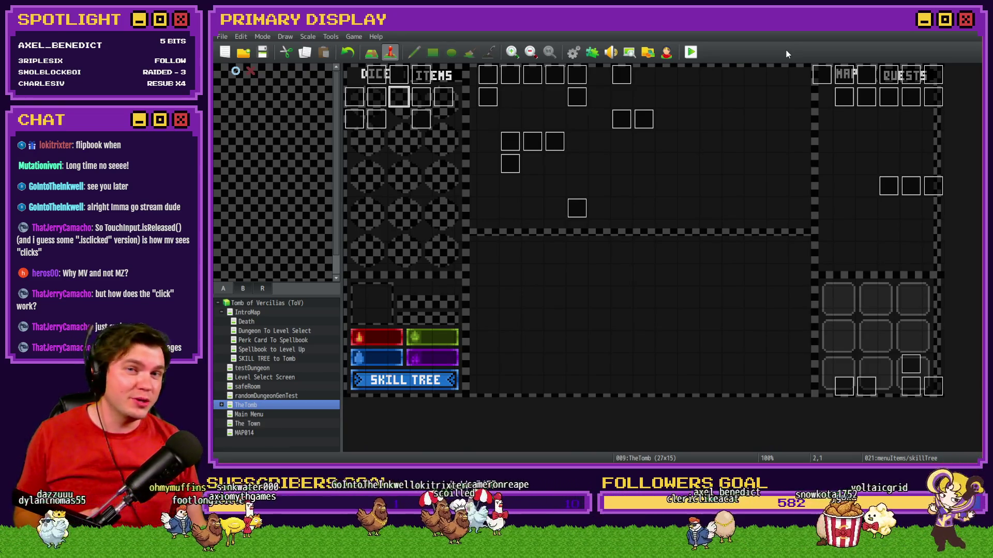
# Open the menuItems/skillTree event and view page 2 with the skillTreeScene condition and Vitality Skills
pyautogui.doubleClick(400, 102)
pyautogui.click(387, 119)
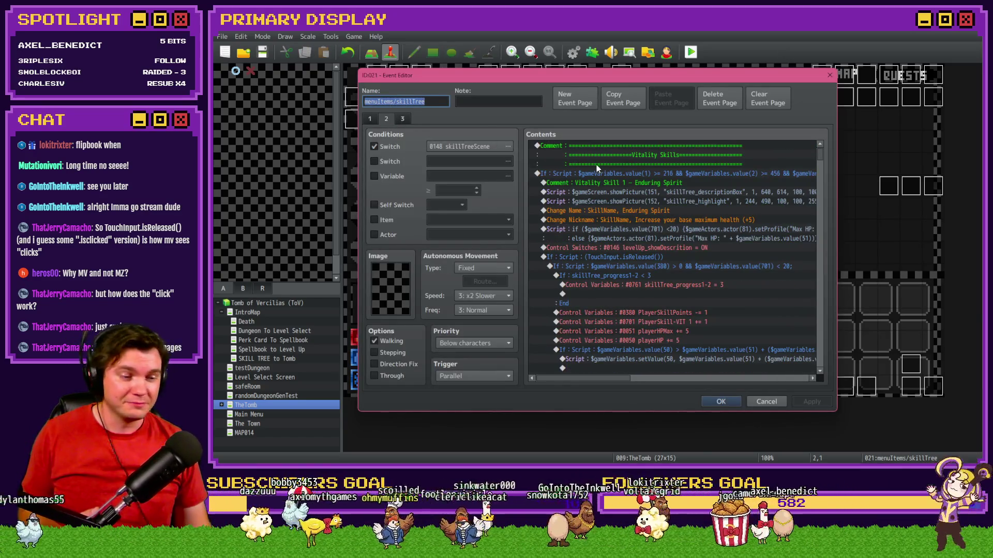
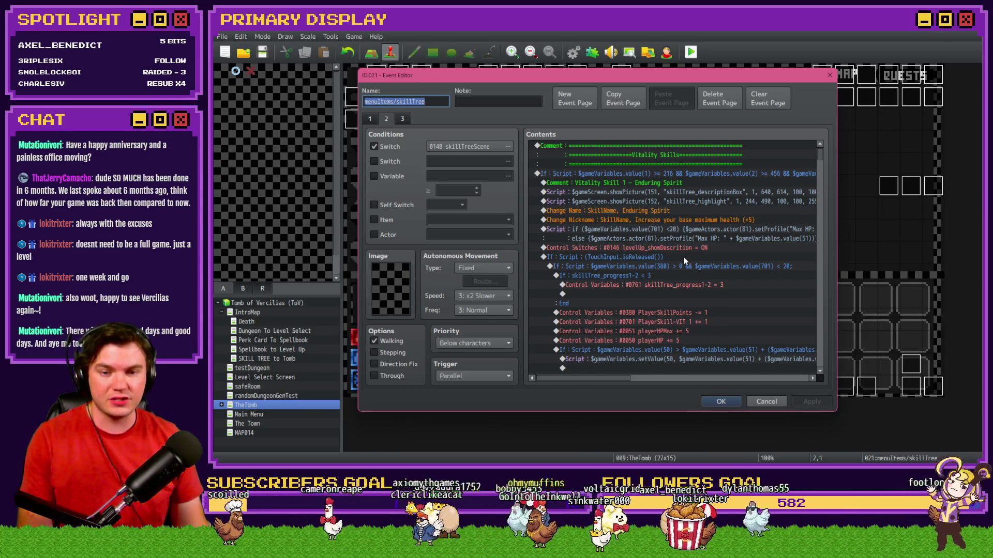
# Change the touch condition script from TouchInput.isReleased() to TouchInput.isRepeated()
pyautogui.doubleClick(654, 257)
pyautogui.click(672, 301)
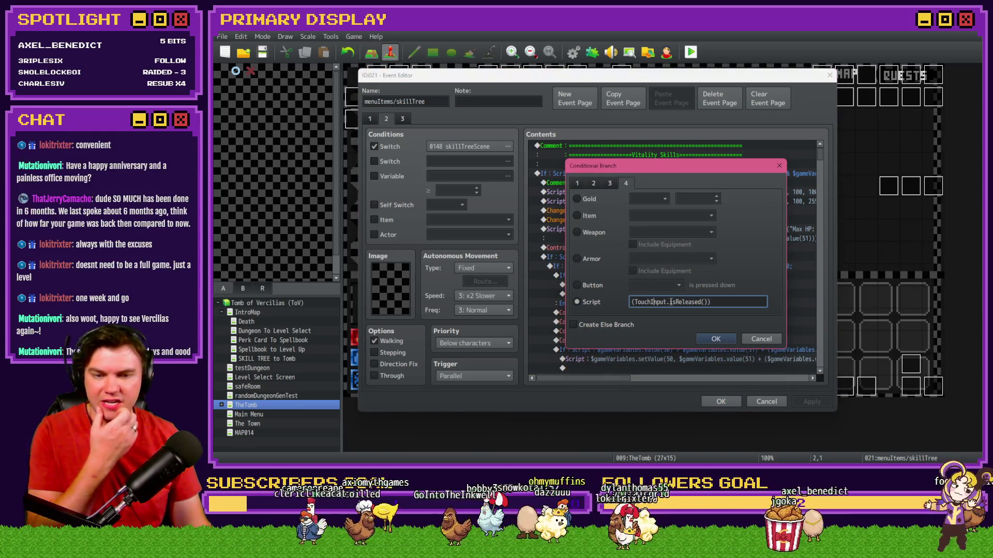
pyautogui.moveTo(675, 302); pyautogui.dragTo(702, 301)
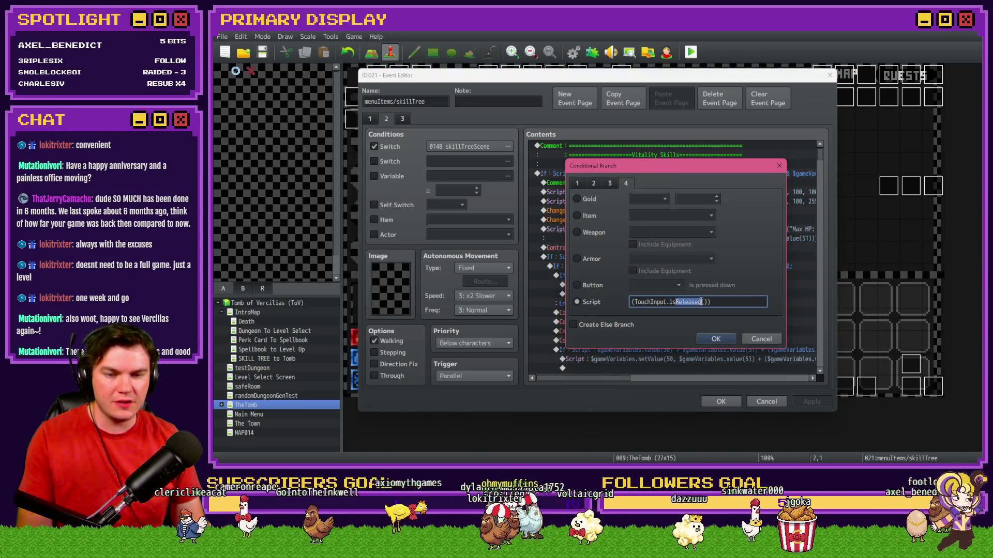
pyautogui.write('Pressed')
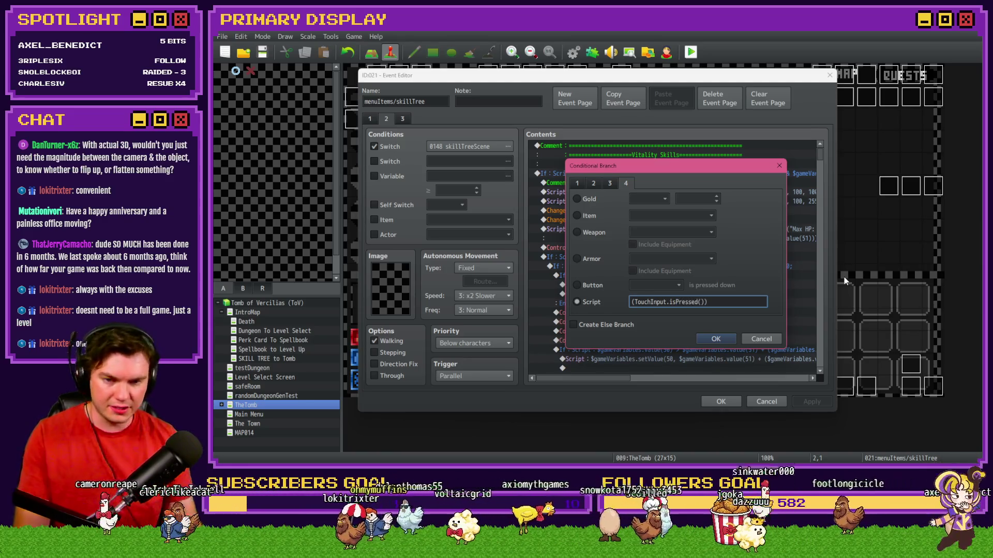
pyautogui.moveTo(675, 302); pyautogui.dragTo(699, 302)
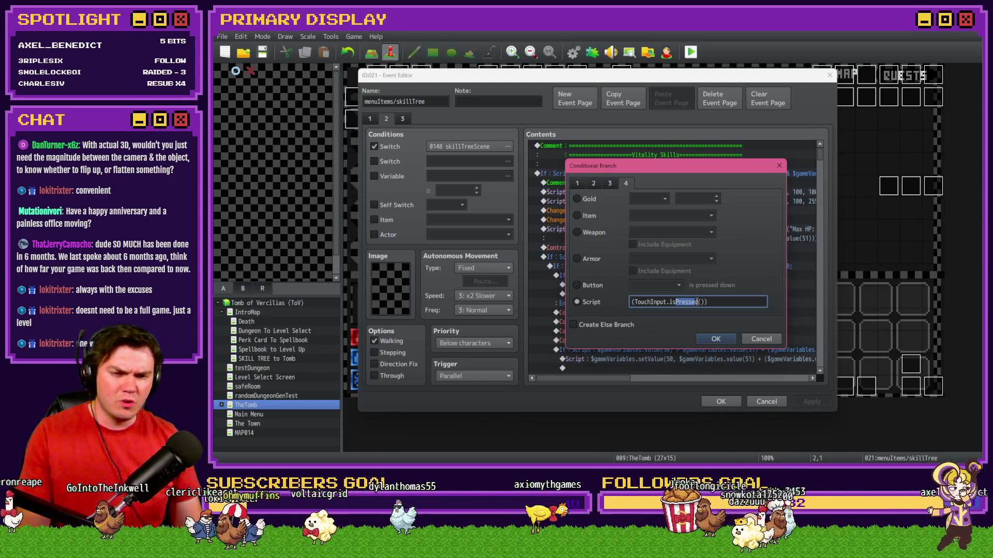
pyautogui.write('Repeated')
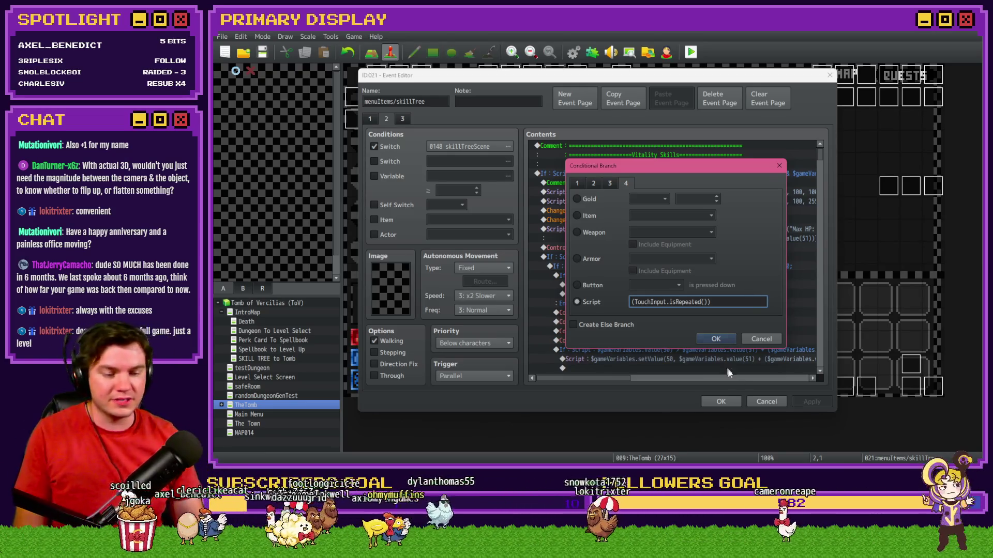
pyautogui.hotkey('alt', 'Tab')
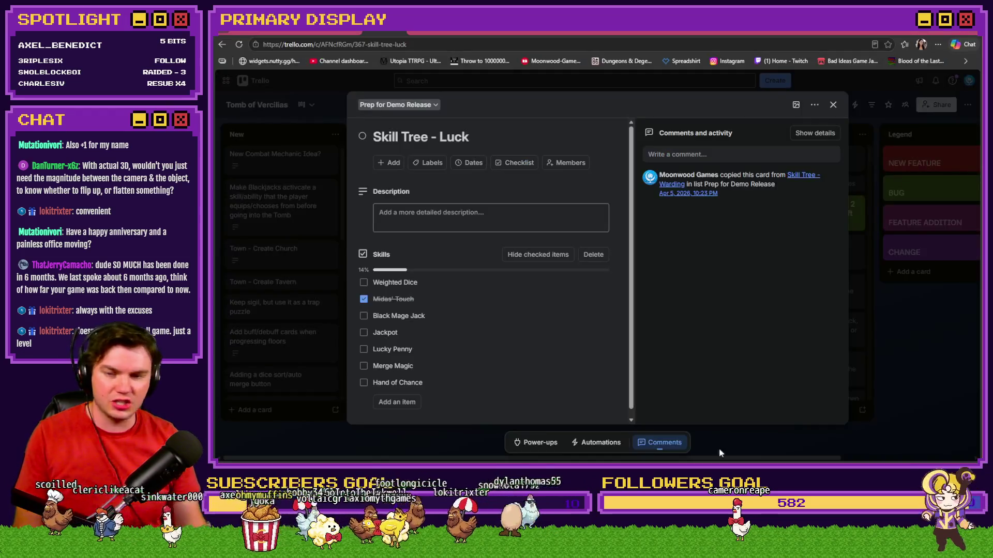
# Open the Channel Point Credit Names card's description and search it for the viewer's name
pyautogui.click(827, 102)
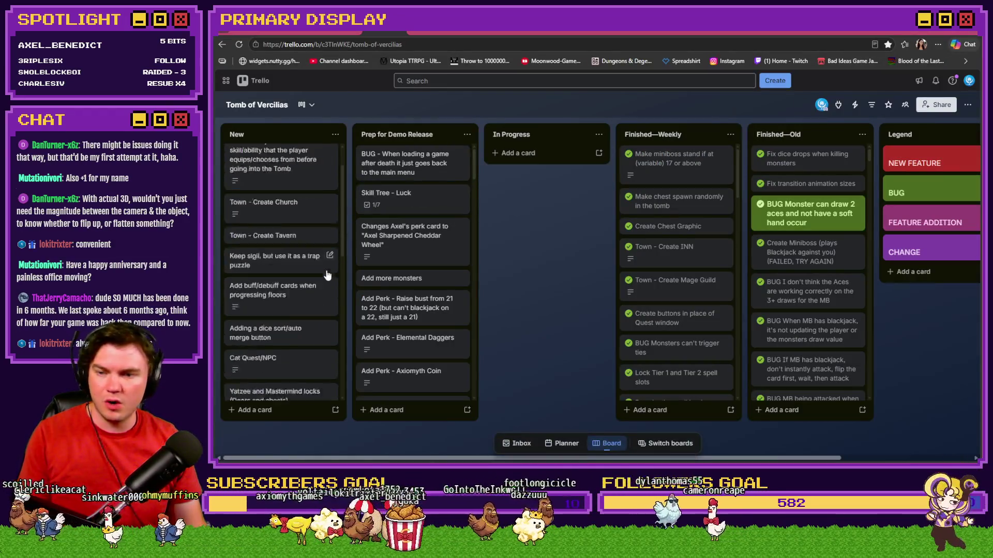
pyautogui.scroll(-10, 285, 222)
pyautogui.click(284, 221)
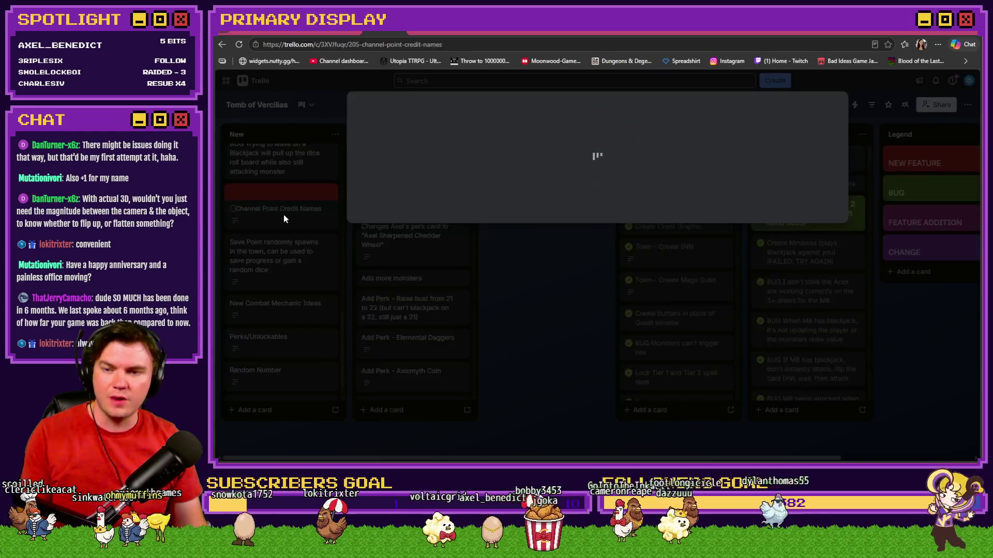
pyautogui.click(477, 290)
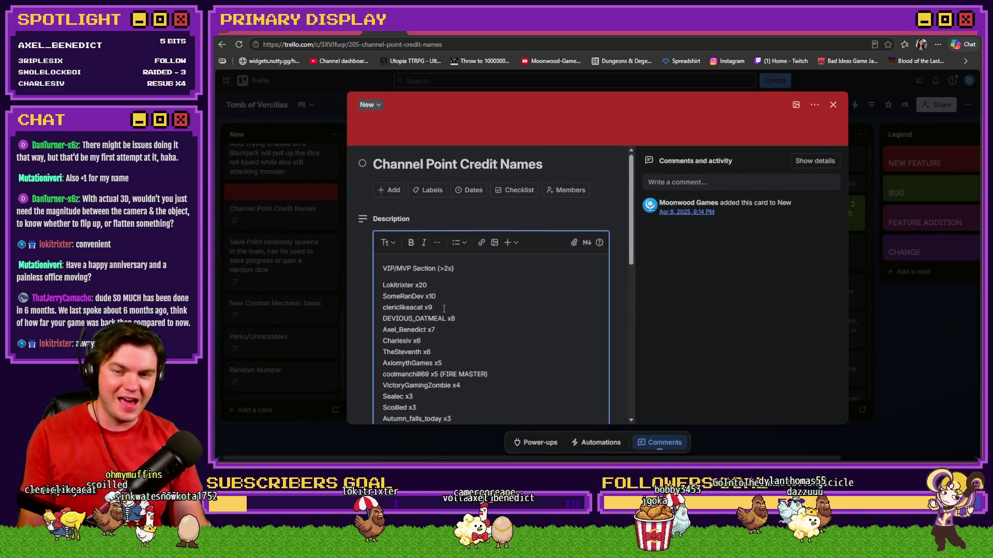
pyautogui.click(467, 302)
pyautogui.hotkey('ctrl', 'f')
pyautogui.write('muta')
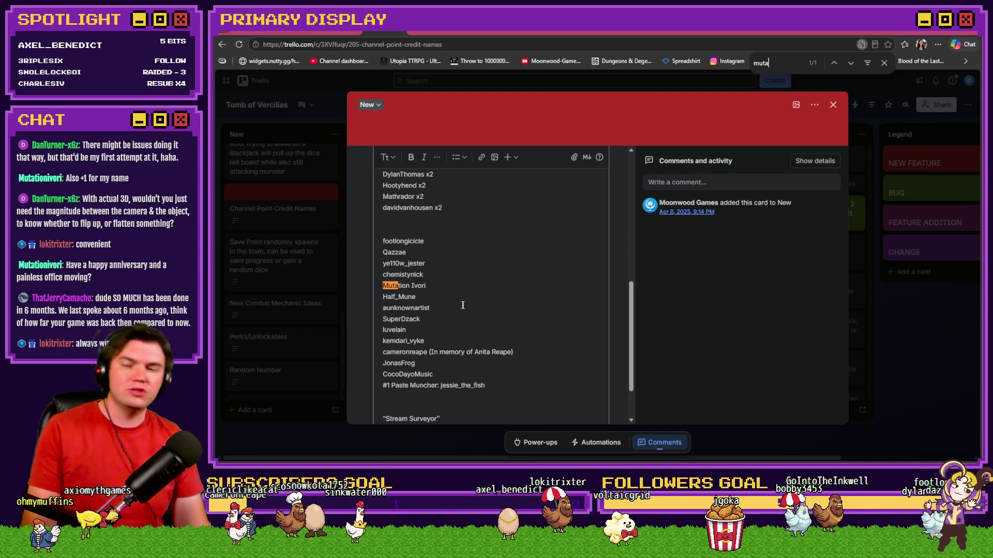
# Move the viewer's name onto a new line below the x3 tier with 'x2', then save
pyautogui.moveTo(433, 287); pyautogui.dragTo(385, 287)
pyautogui.hotkey('ctrl', 'c')
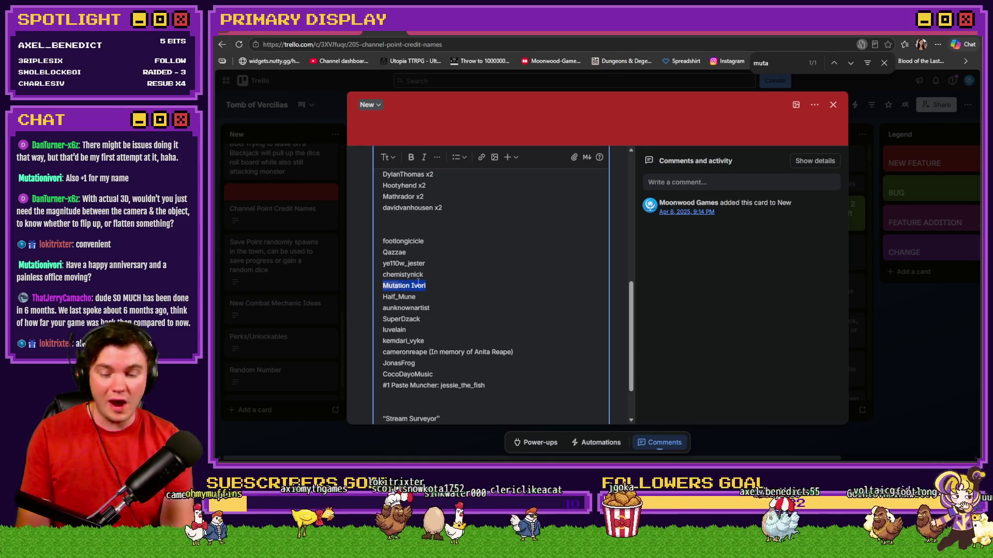
pyautogui.press('BackSpace')
pyautogui.press('BackSpace')
pyautogui.scroll(5, 418, 283)
pyautogui.click(422, 269)
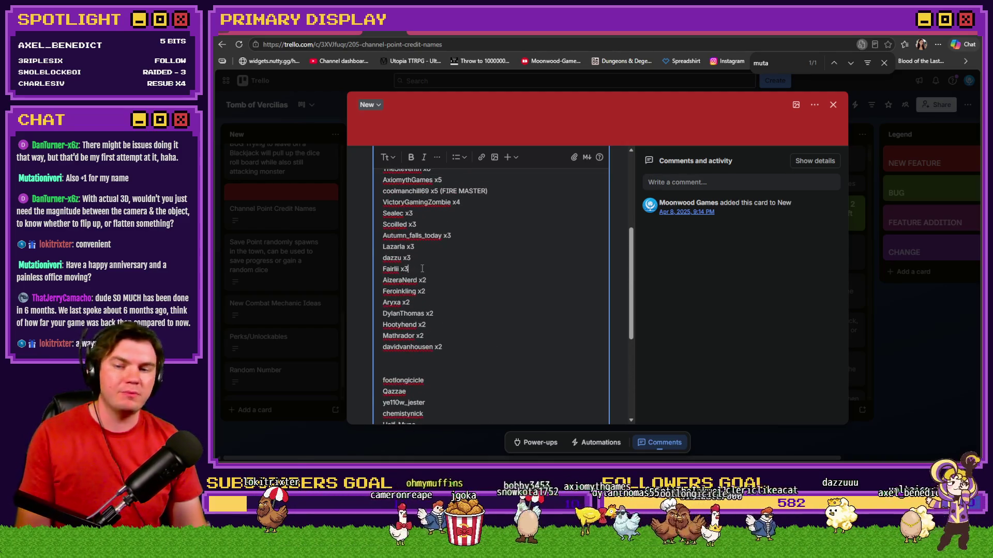
pyautogui.press('Return')
pyautogui.hotkey('ctrl', 'v')
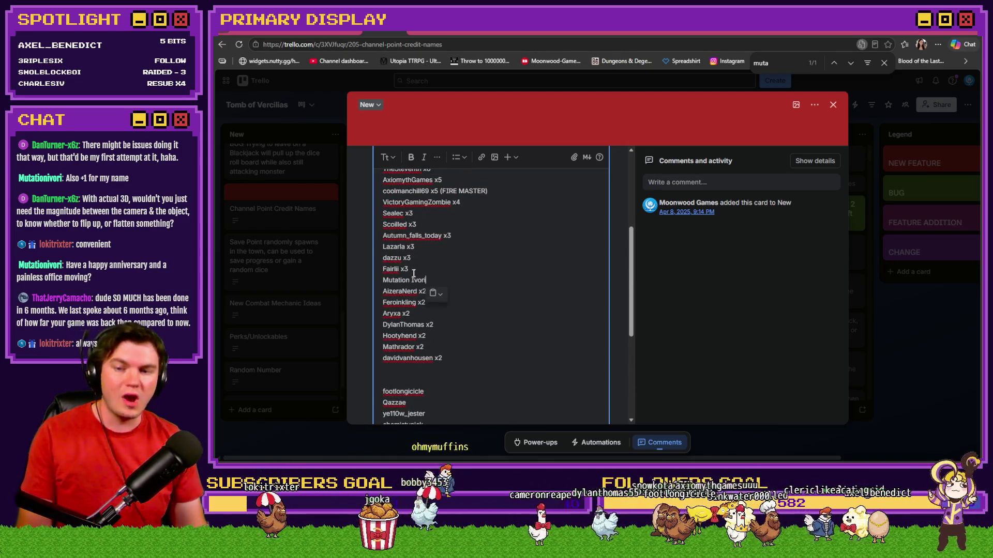
pyautogui.write(' x2')
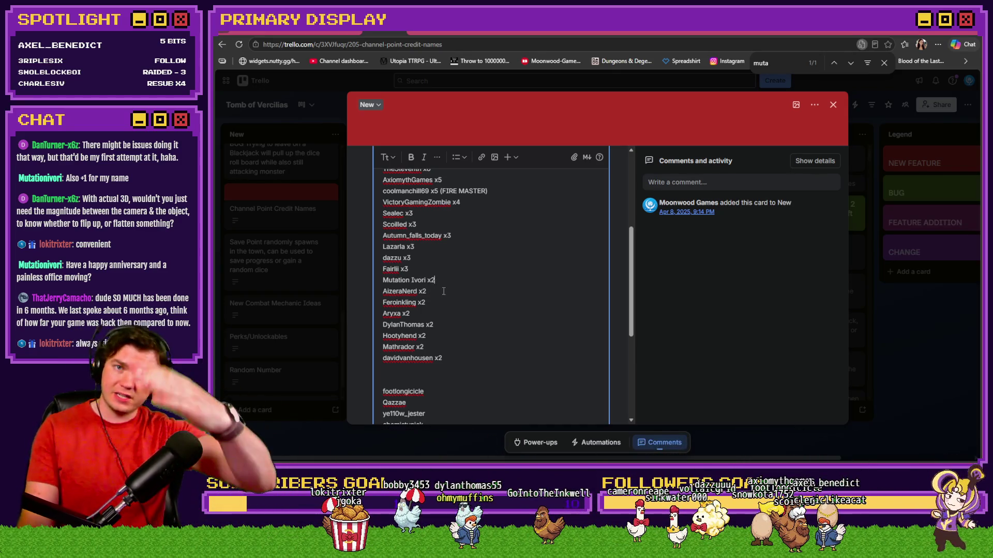
pyautogui.scroll(-5, 442, 291)
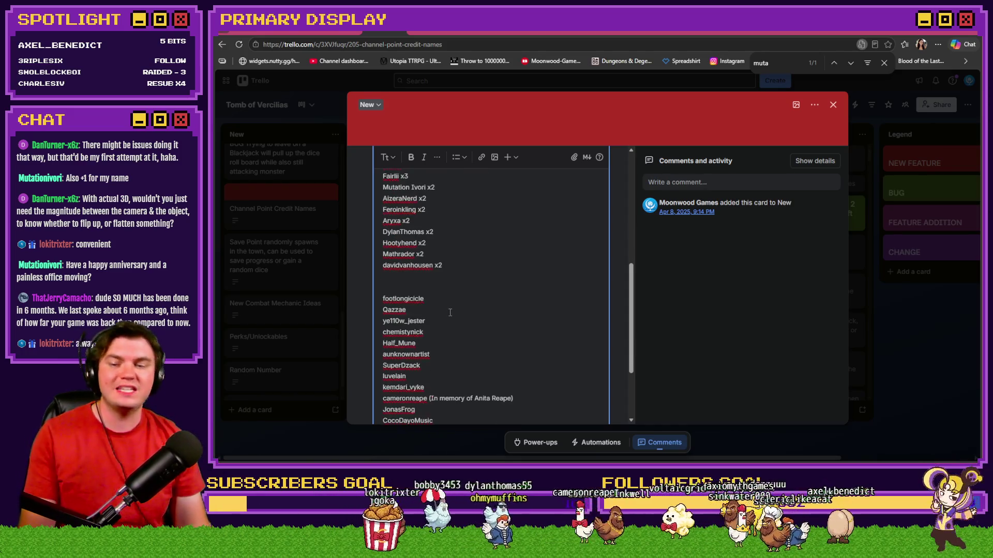
pyautogui.click(386, 396)
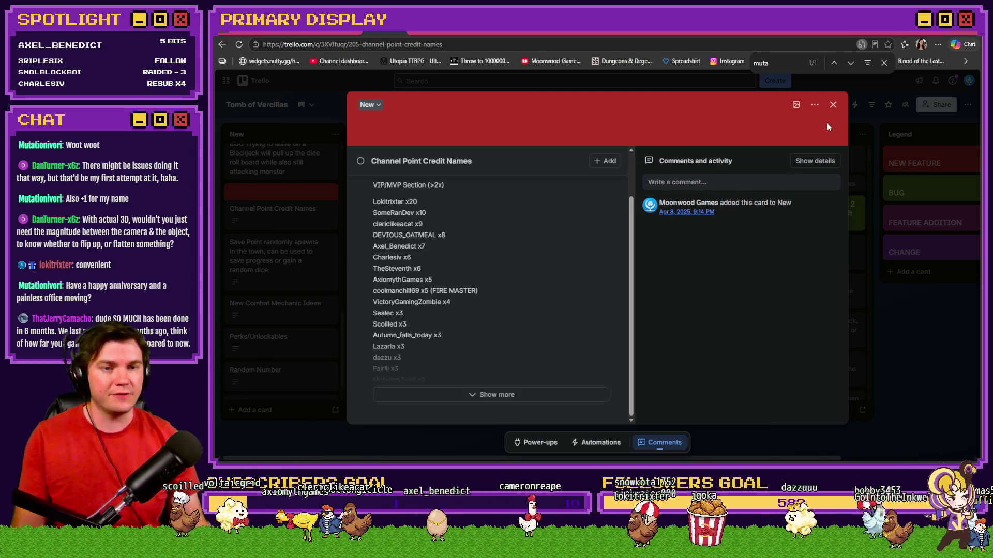
# Close Channel Point Credit Names and bring up the Skill Tree - Luck card with its Skills checklist
pyautogui.click(833, 105)
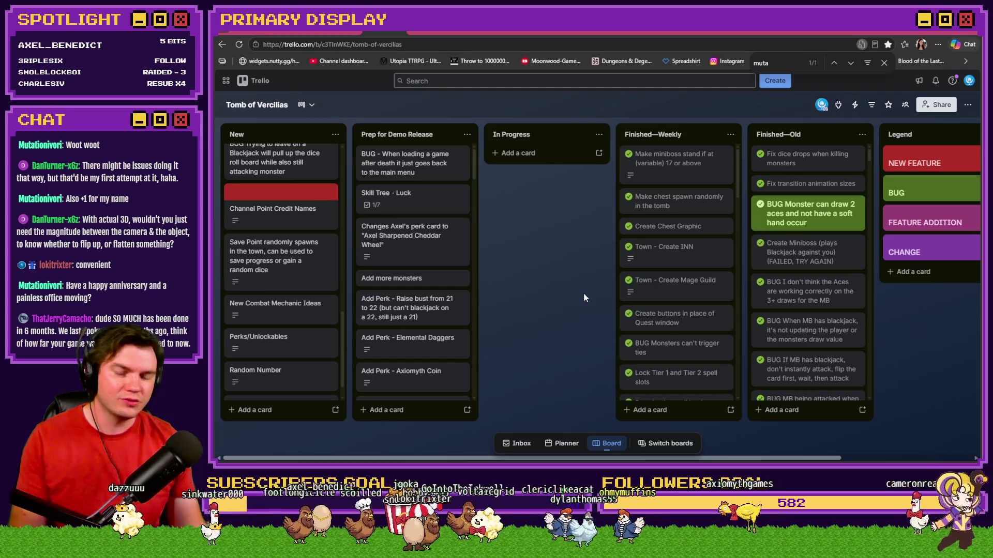
pyautogui.click(394, 196)
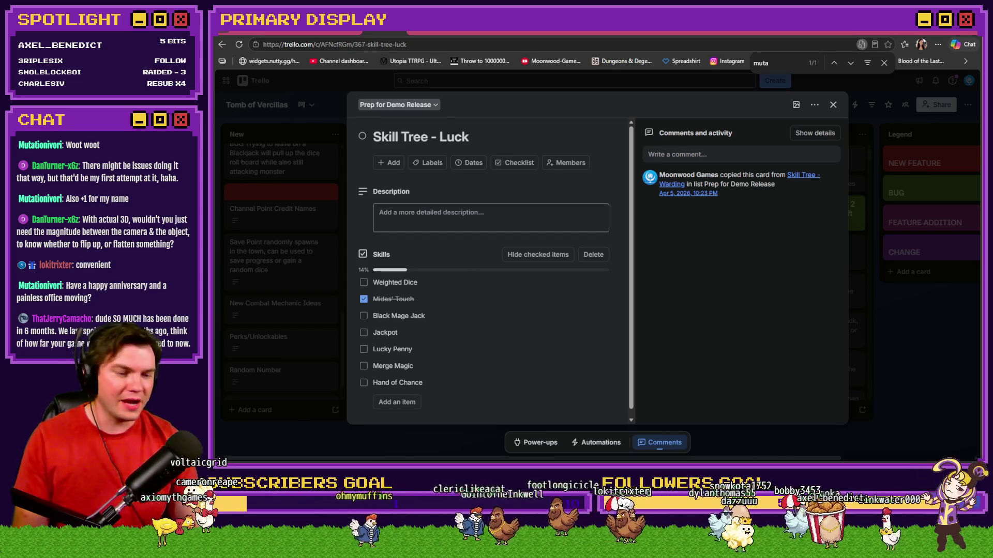
# Back in RPG Maker, select 'Repeated' in the Conditional Branch script field
pyautogui.hotkey('alt', 'Tab')
pyautogui.moveTo(675, 302); pyautogui.dragTo(702, 302)
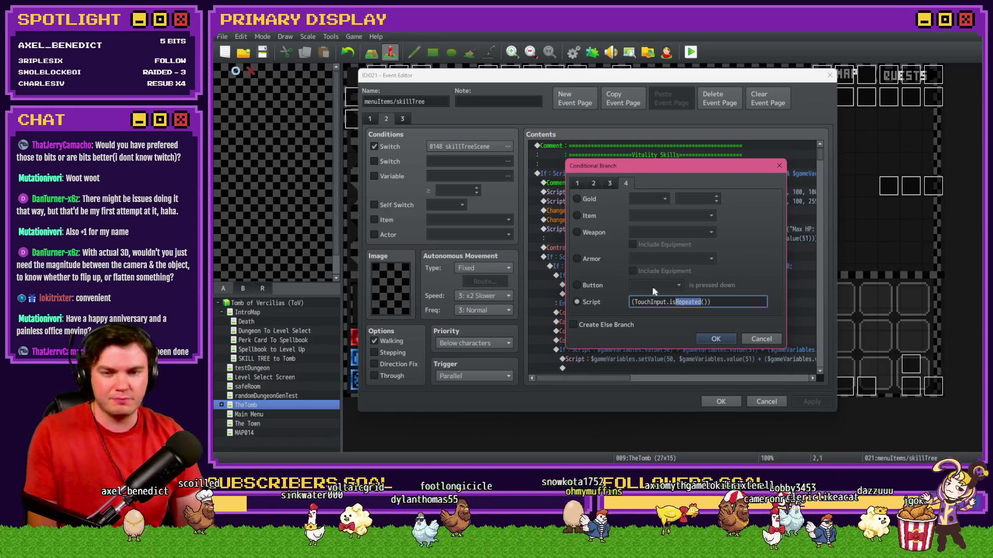
# Make the branch condition check the Cancel button instead of the touch script
pyautogui.click(575, 285)
pyautogui.click(679, 285)
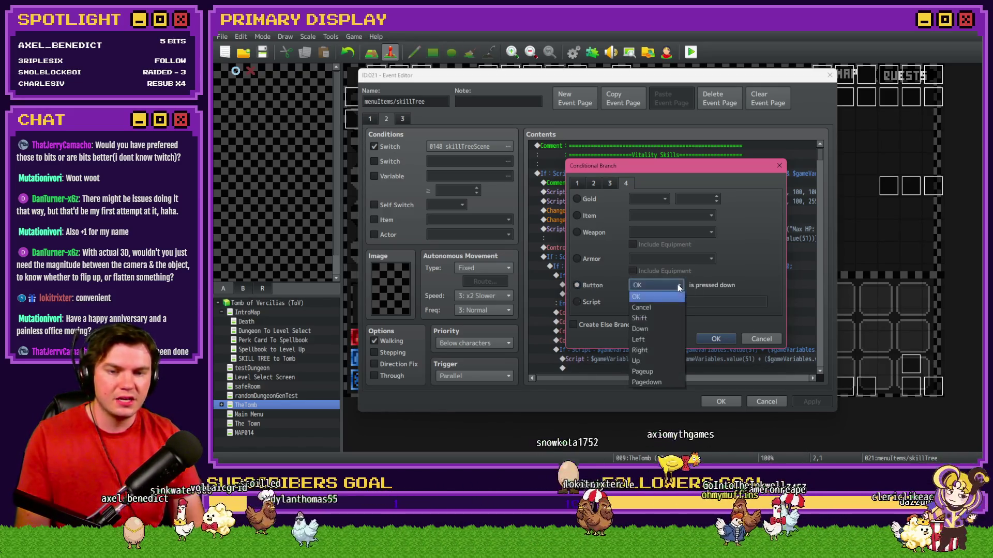
pyautogui.click(659, 307)
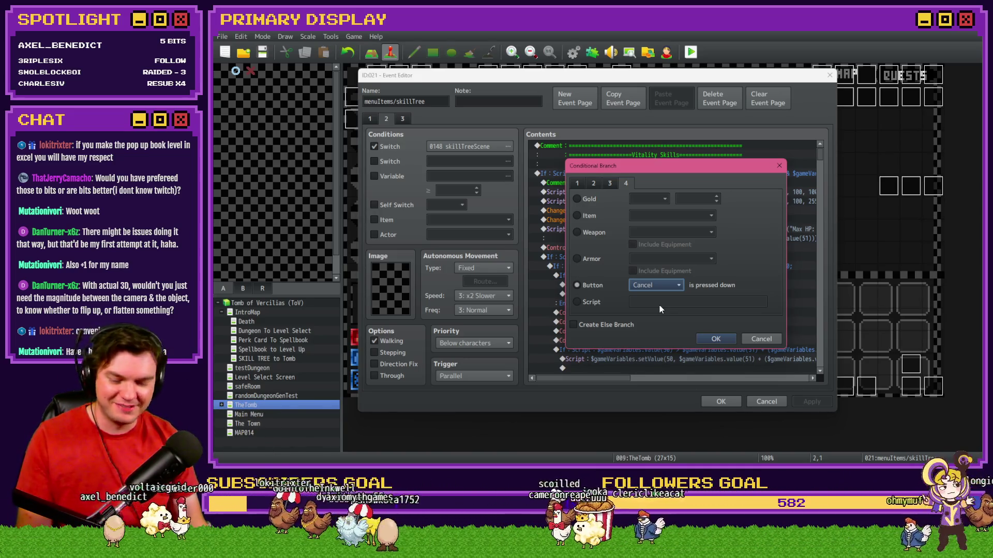
pyautogui.press('Return')
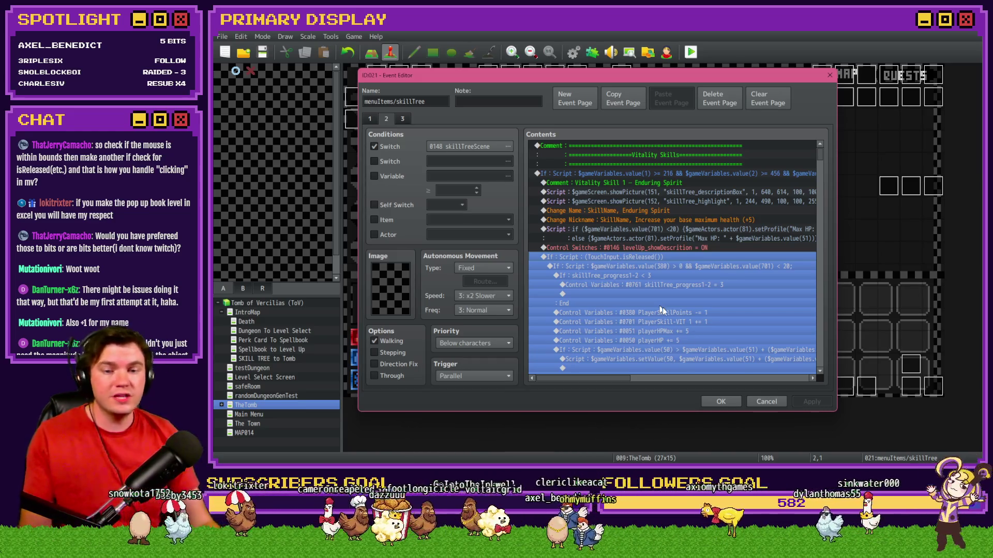
# Look through the current project's database tilesets and animation images, then close it
pyautogui.click(724, 402)
pyautogui.click(575, 56)
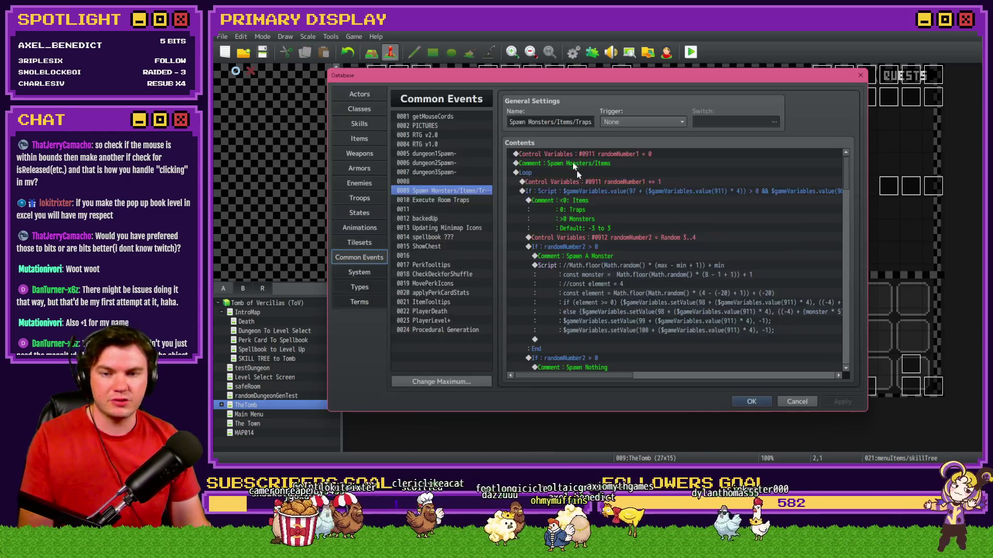
pyautogui.click(370, 240)
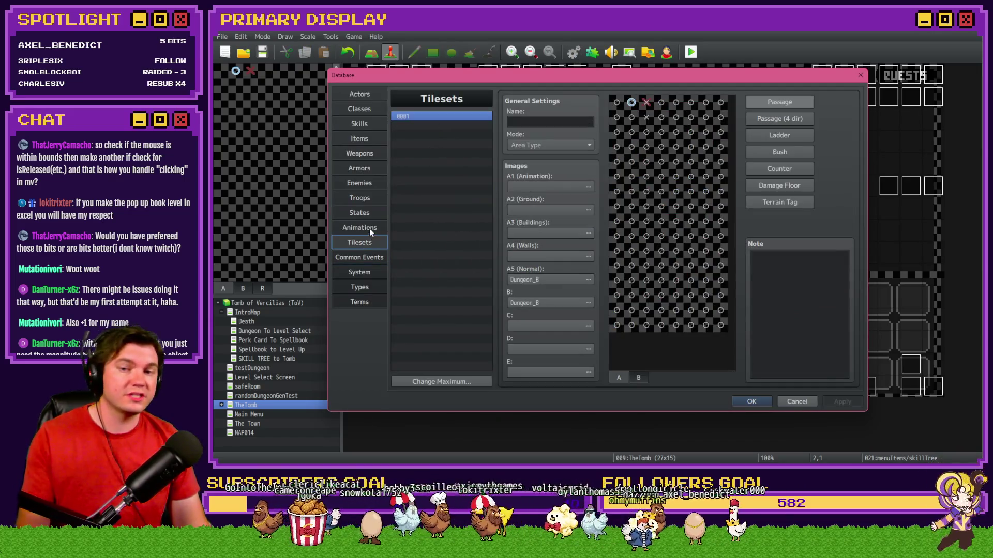
pyautogui.click(370, 227)
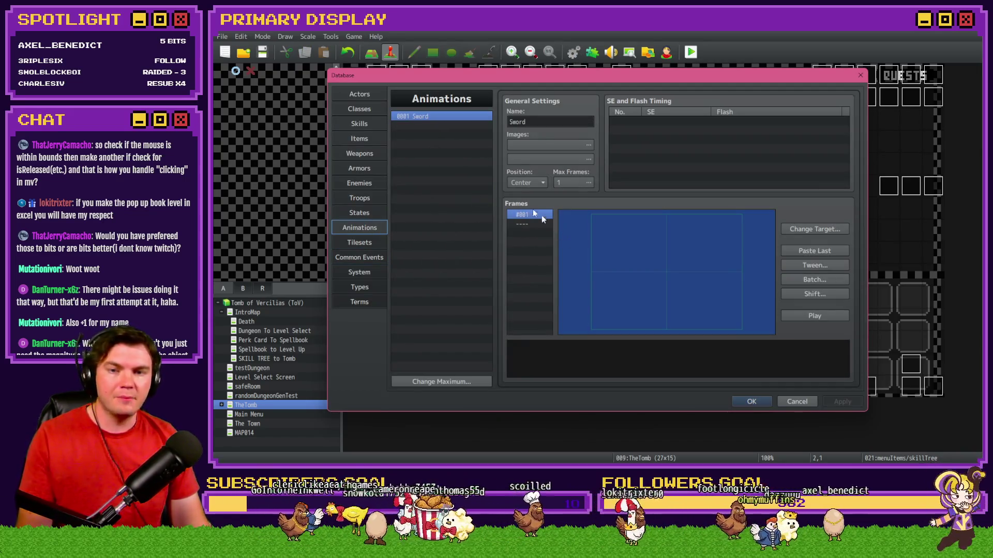
pyautogui.doubleClick(524, 146)
pyautogui.click(738, 341)
pyautogui.click(753, 402)
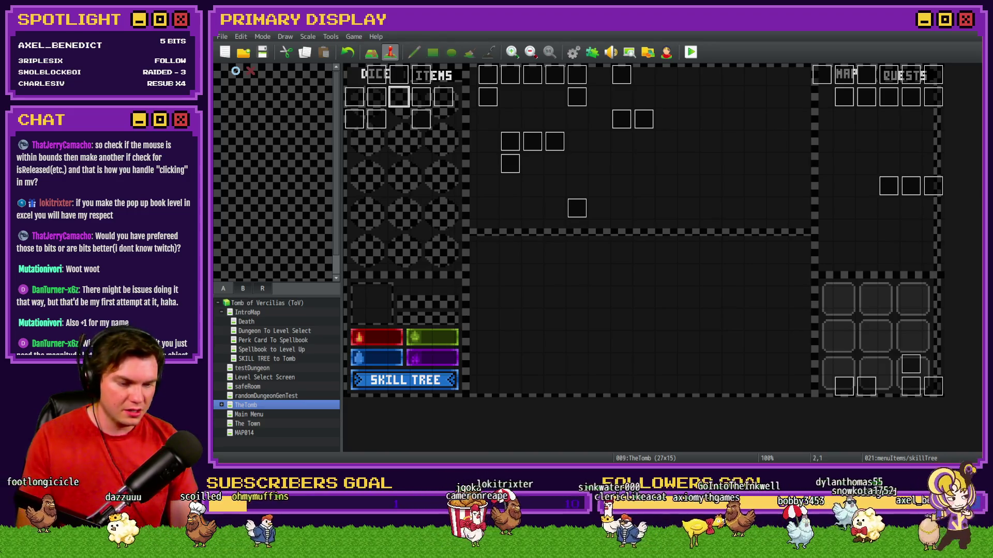
# In the Project1 database, select animation 0015 Pierce Thunder and play its preview twice
pyautogui.hotkey('alt', 'Tab')
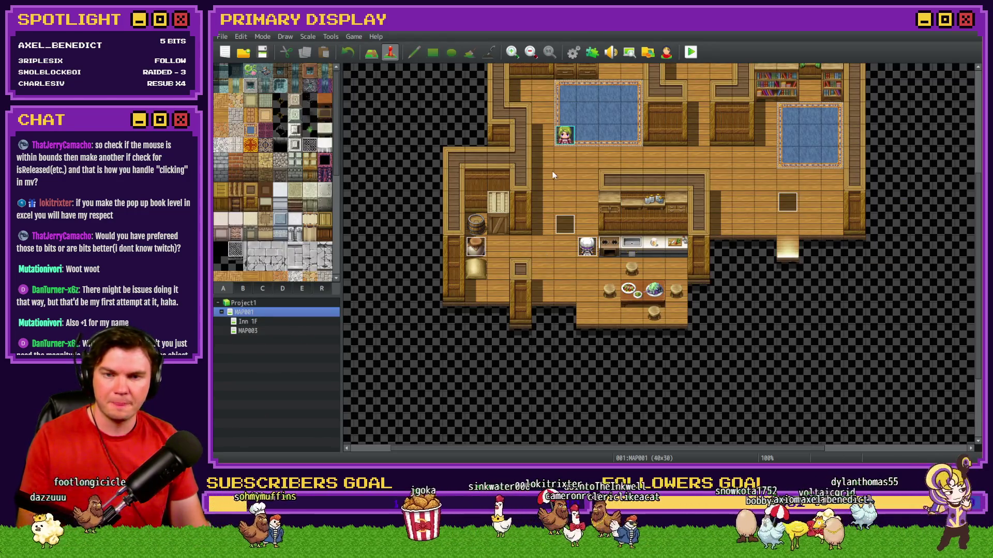
pyautogui.scroll(3, 552, 174)
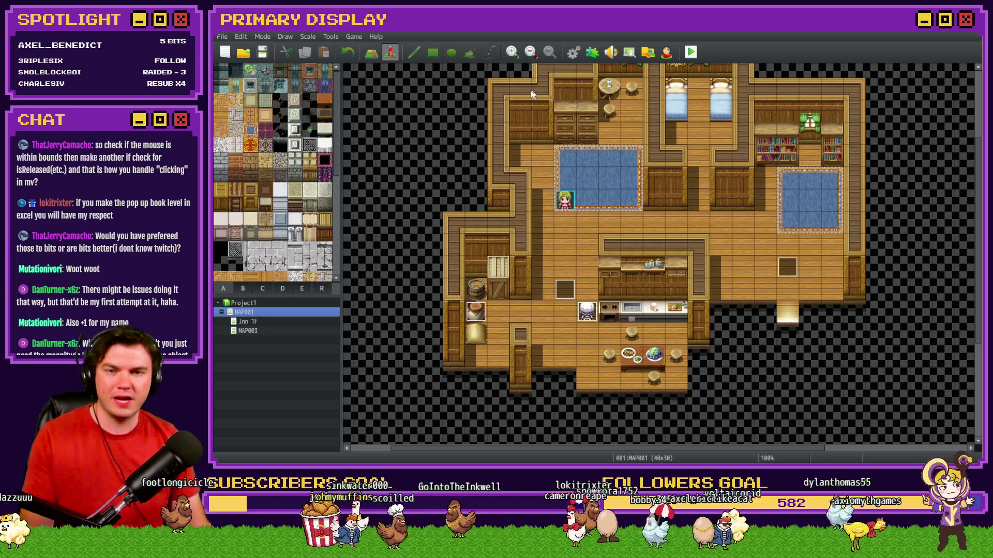
pyautogui.click(573, 52)
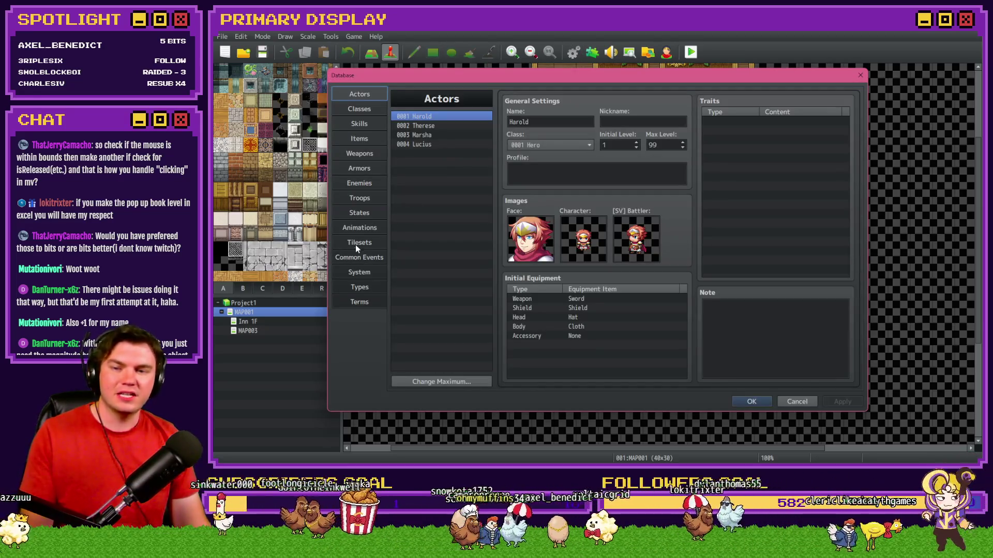
pyautogui.click(360, 227)
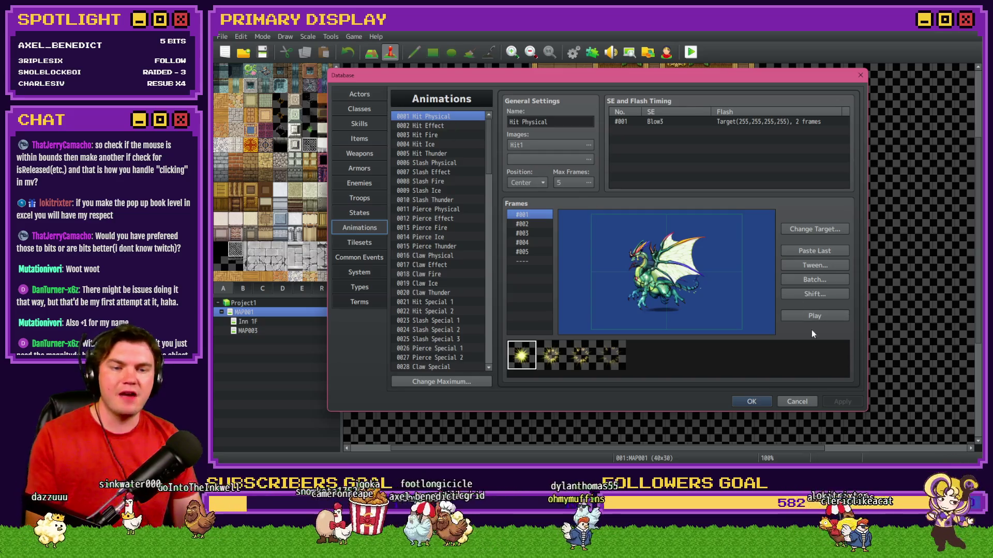
pyautogui.click(440, 246)
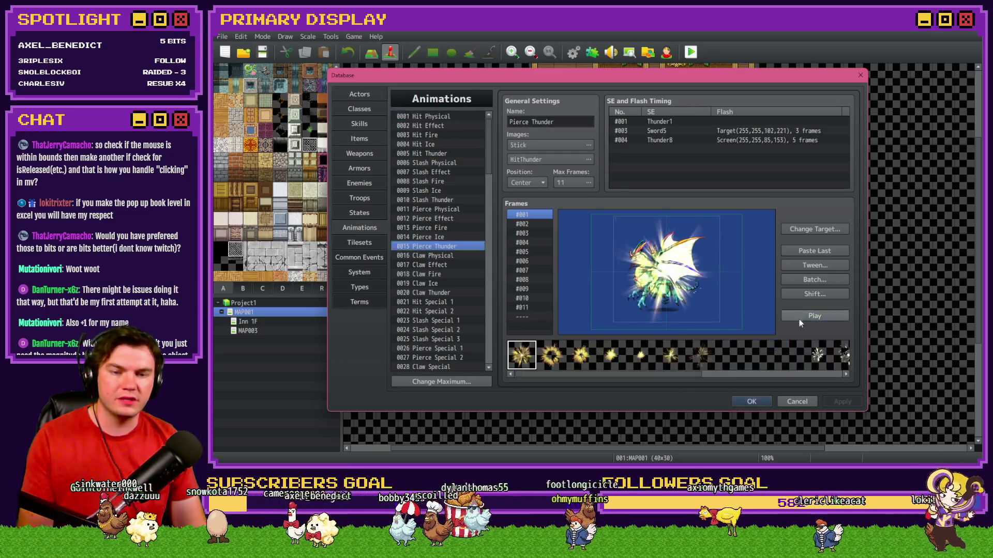
pyautogui.click(813, 316)
pyautogui.click(813, 316)
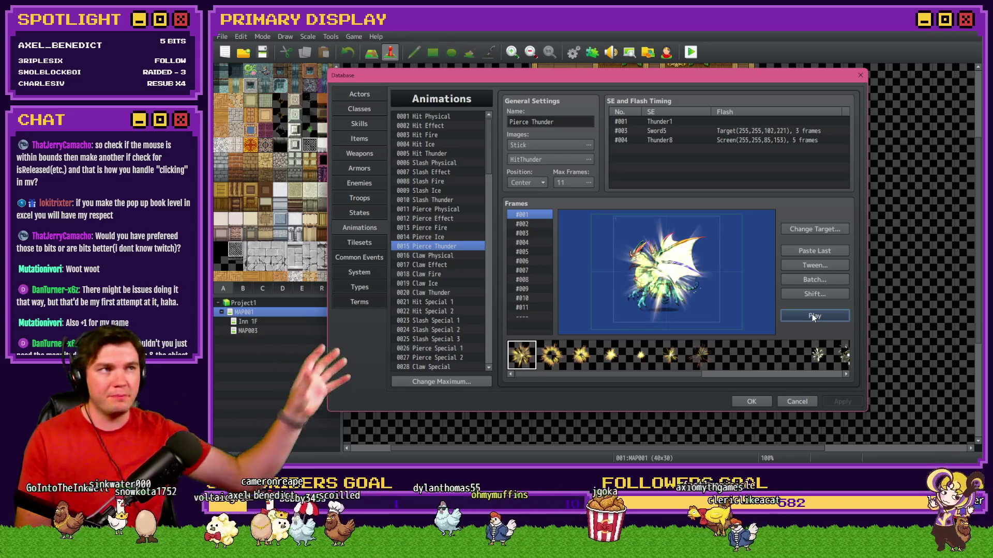
# Preview StickPhoton, StatePoison and other effect images, then cancel to keep Stick
pyautogui.click(557, 145)
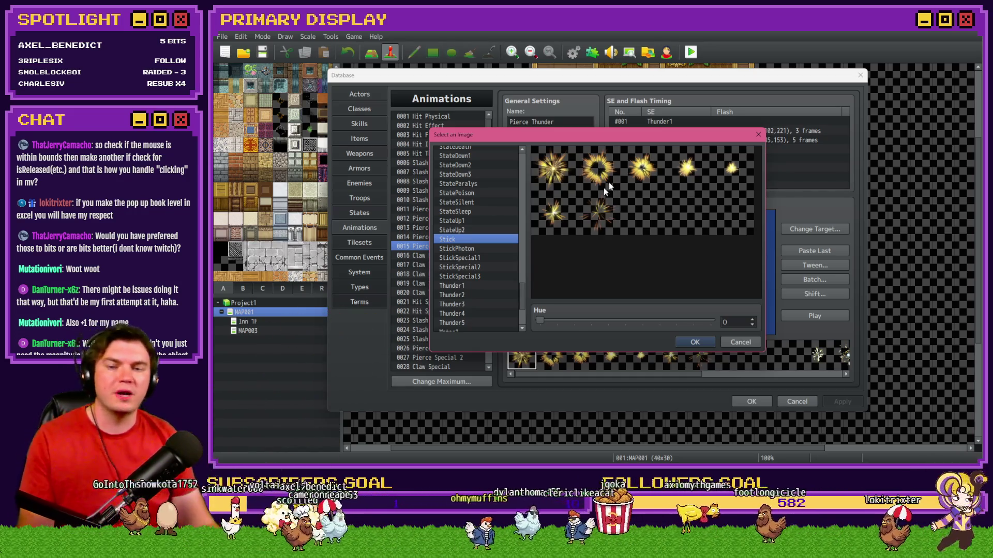
pyautogui.click(481, 249)
pyautogui.click(480, 257)
pyautogui.press('Down')
pyautogui.press('Up')
pyautogui.press('Up')
pyautogui.press('Up')
pyautogui.press('Up')
pyautogui.press('Up')
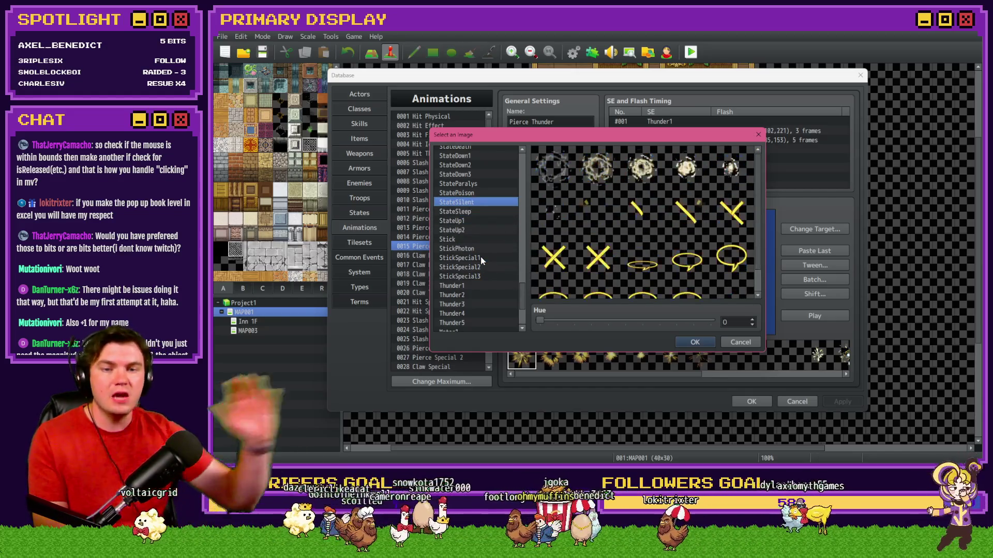
pyautogui.press('Up')
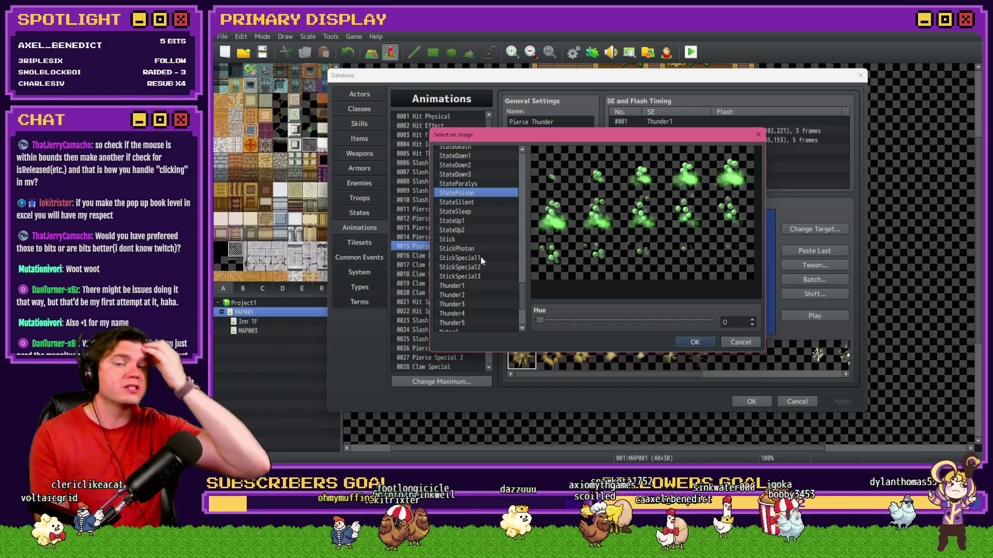
pyautogui.click(750, 346)
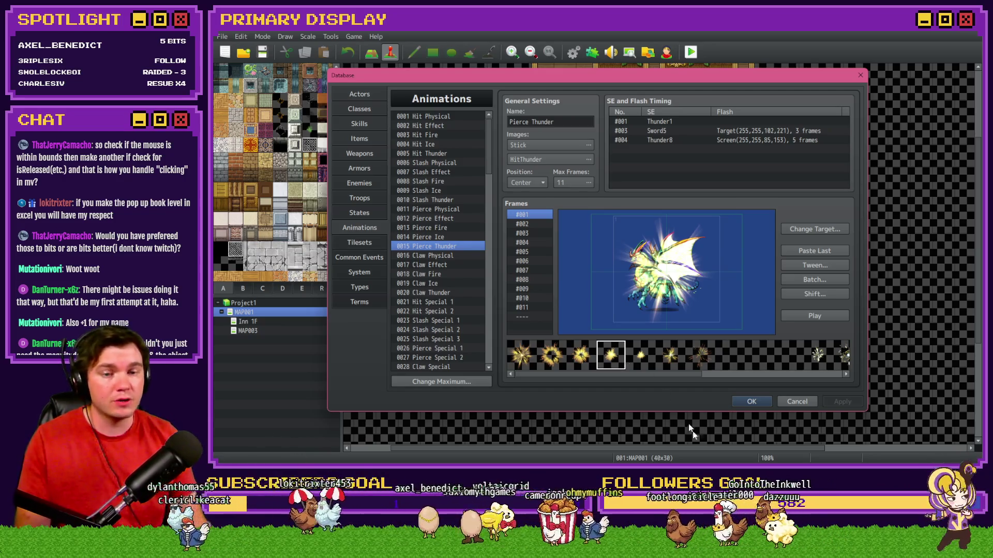
# Close the database and inspect Community_Basic's plugin parameters without changing anything
pyautogui.click(797, 402)
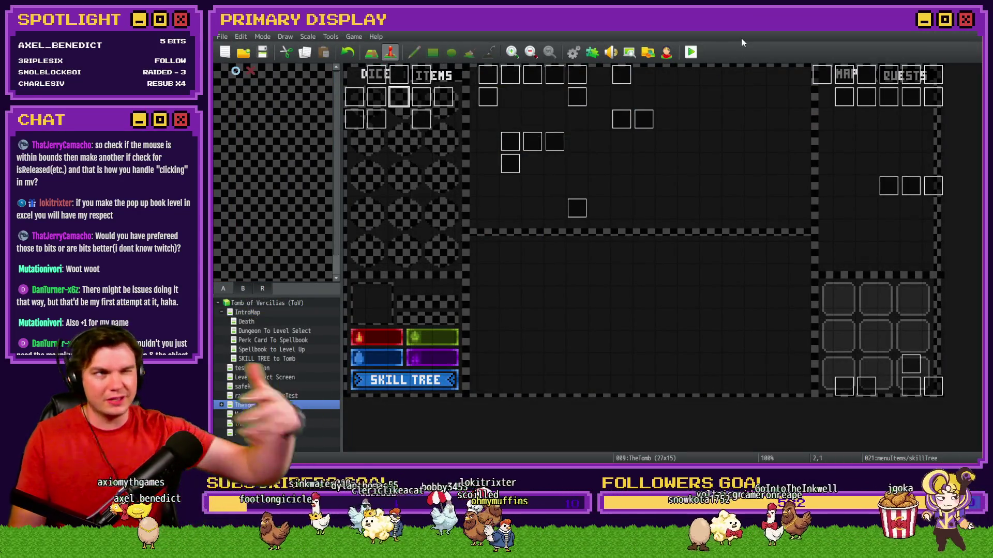
pyautogui.click(592, 51)
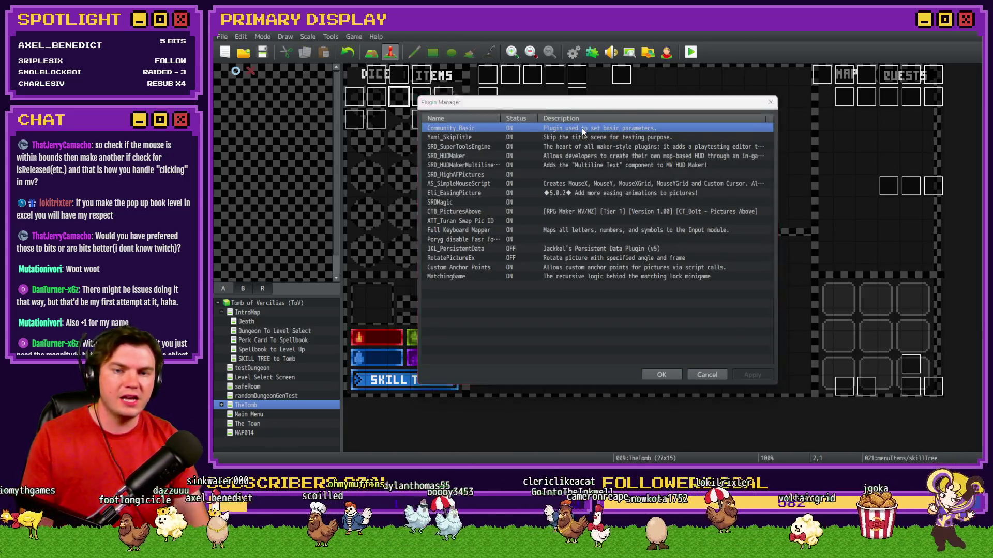
pyautogui.doubleClick(582, 128)
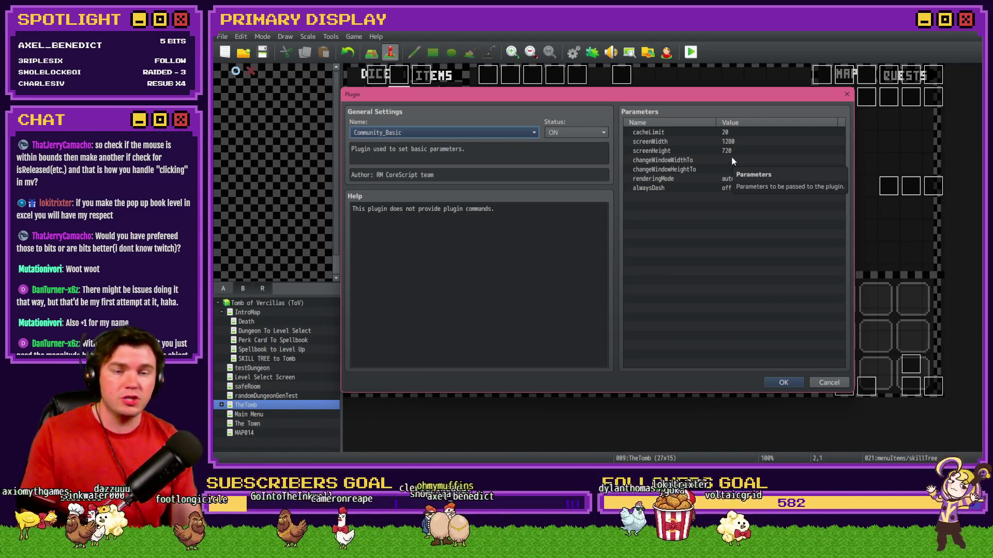
pyautogui.press('Escape')
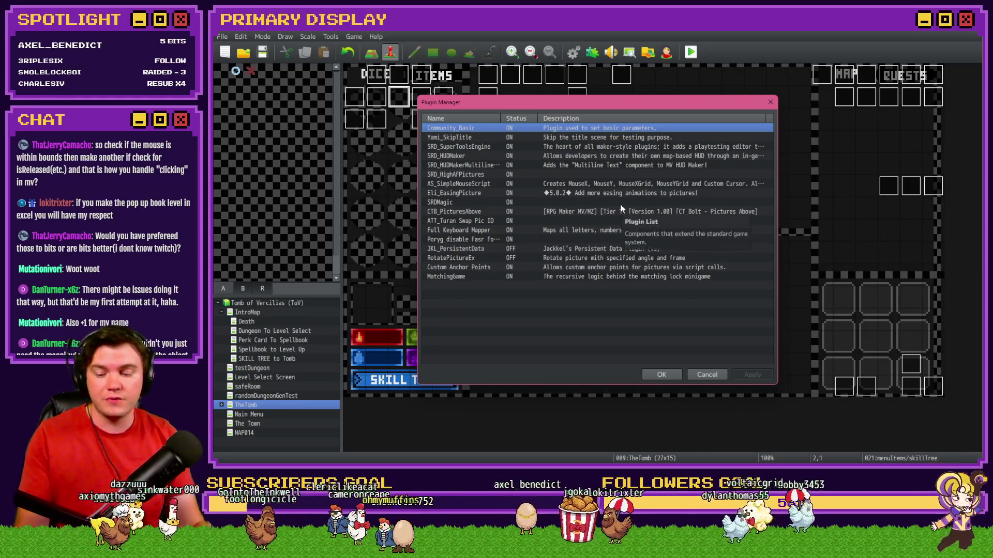
pyautogui.press('Escape')
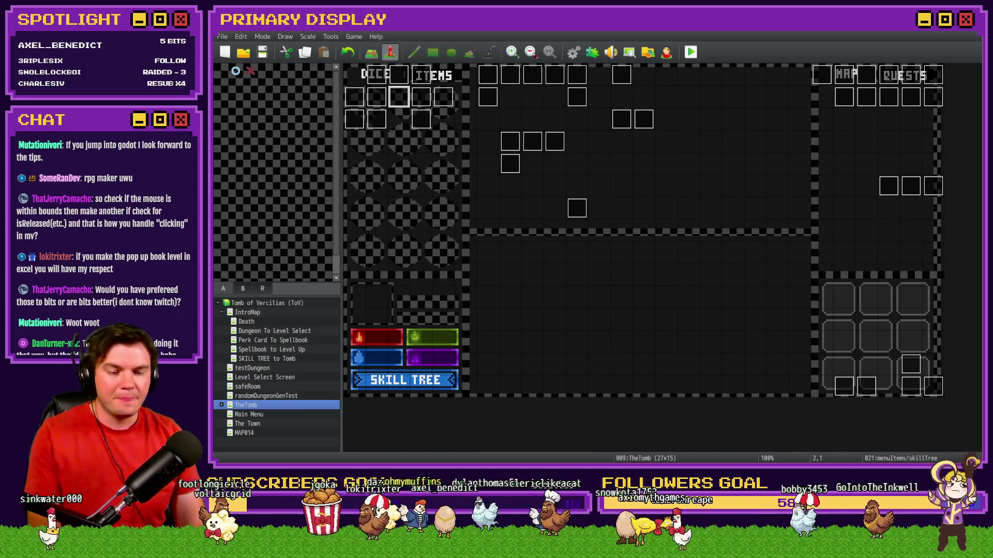
# Close the open card, scroll the Prep for Demo Release list, and click Skill Tree - Luck
pyautogui.hotkey('alt', 'Tab')
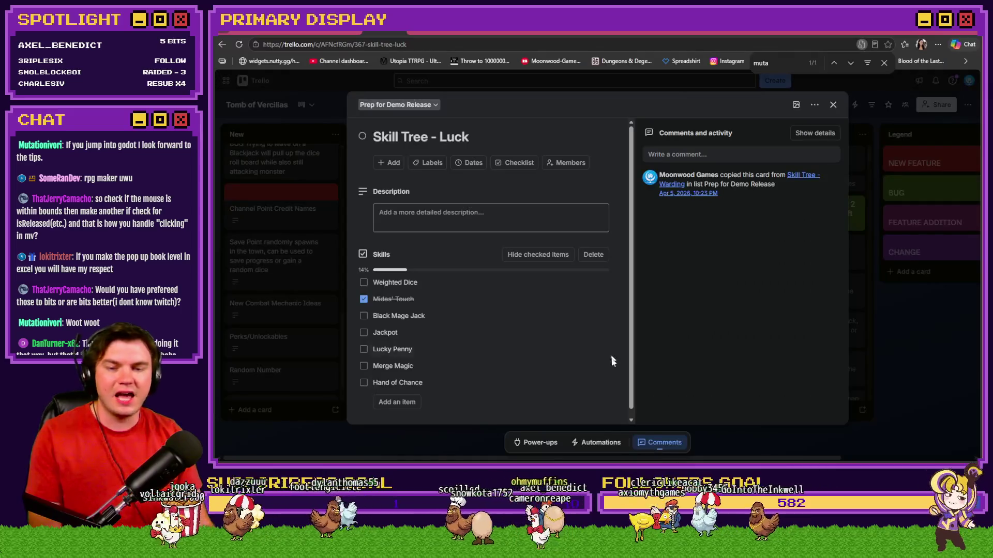
pyautogui.click(833, 104)
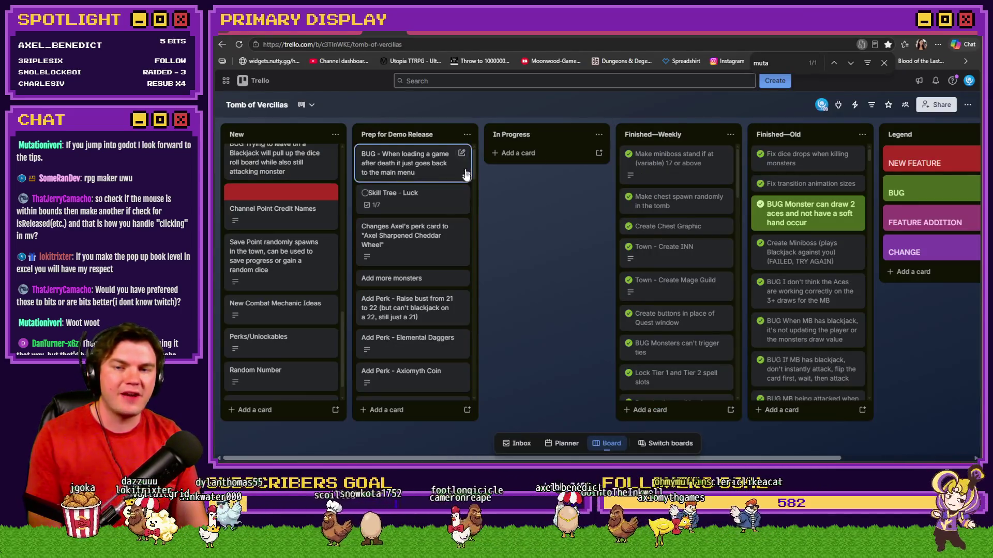
pyautogui.moveTo(474, 163)
pyautogui.mouseDown()
pyautogui.moveTo(480, 239)
pyautogui.moveTo(479, 225)
pyautogui.mouseUp()
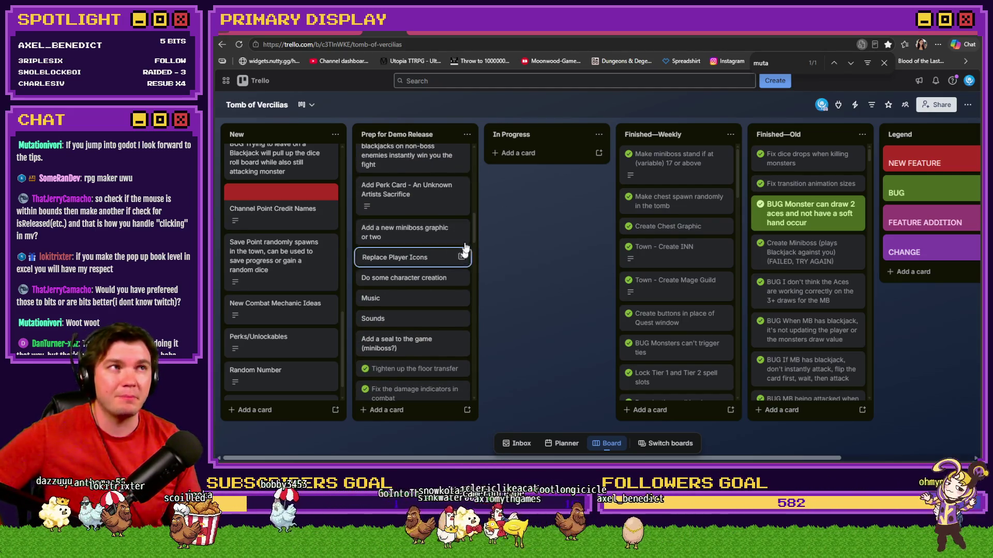
pyautogui.moveTo(474, 233)
pyautogui.mouseDown()
pyautogui.moveTo(469, 392)
pyautogui.moveTo(479, 244)
pyautogui.moveTo(480, 366)
pyautogui.moveTo(472, 386)
pyautogui.moveTo(486, 166)
pyautogui.mouseUp()
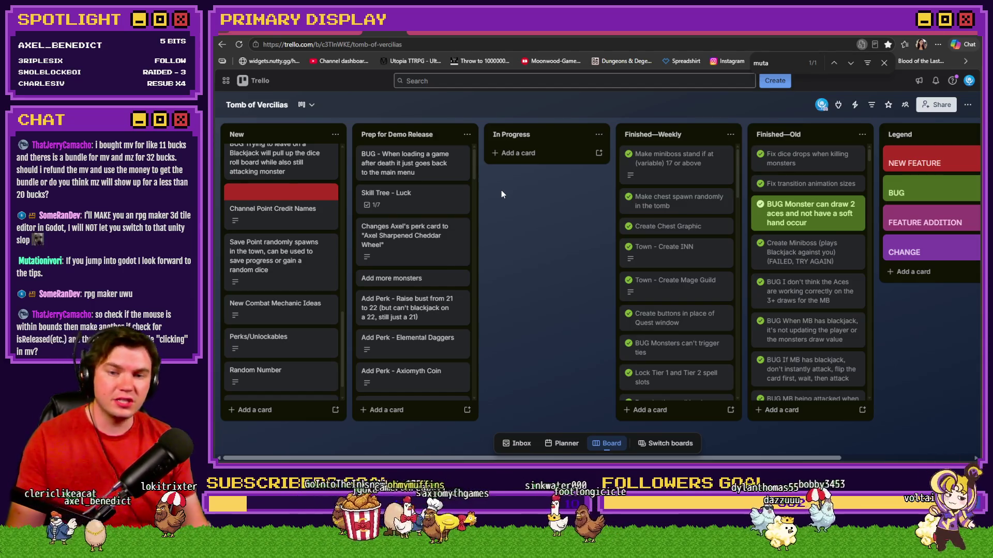
pyautogui.click(430, 203)
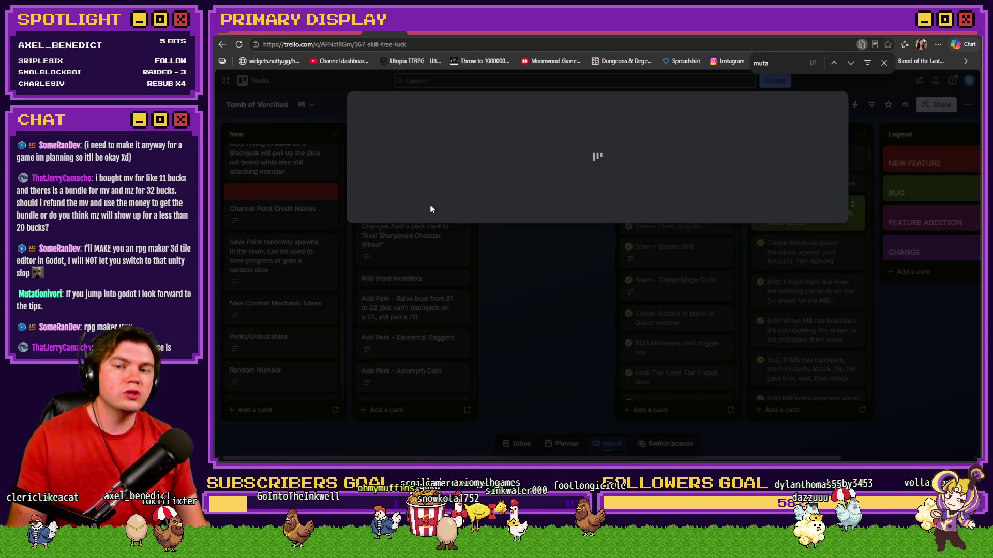
# Reopen the Skill Tree - Luck card to read its Skills checklist of luck perks
pyautogui.press('Escape')
pyautogui.click(417, 204)
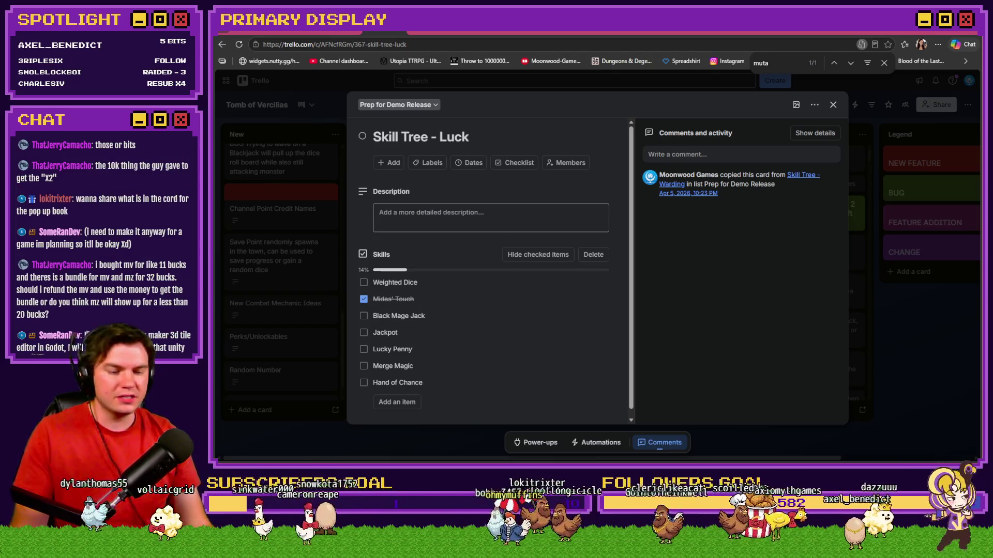
pyautogui.hotkey('alt', 'Tab')
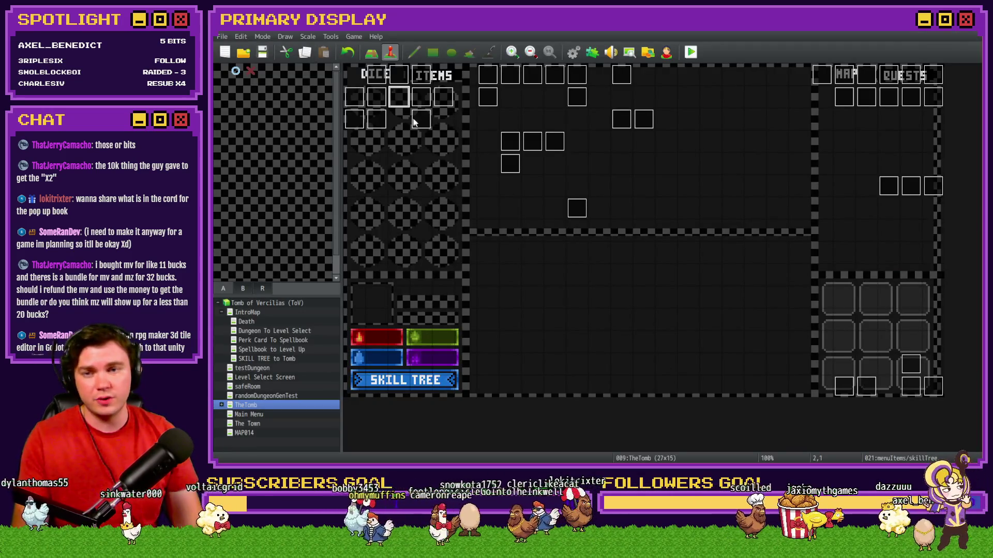
# Open the menuItems/skillTree event to view its Vitality touch-input branches
pyautogui.doubleClick(405, 105)
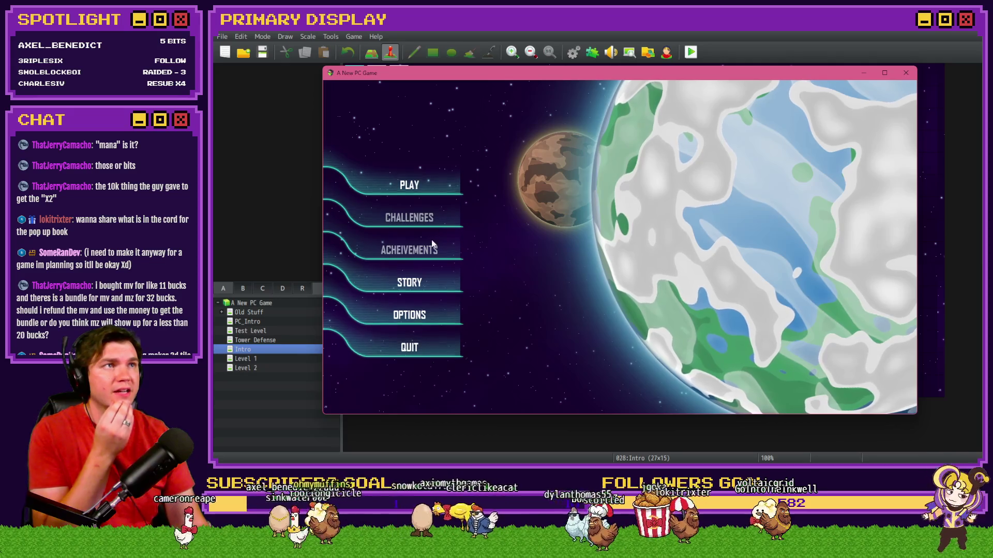
# Start the game, select Earth, go fullscreen and land on Earth to begin producing units
pyautogui.click(432, 185)
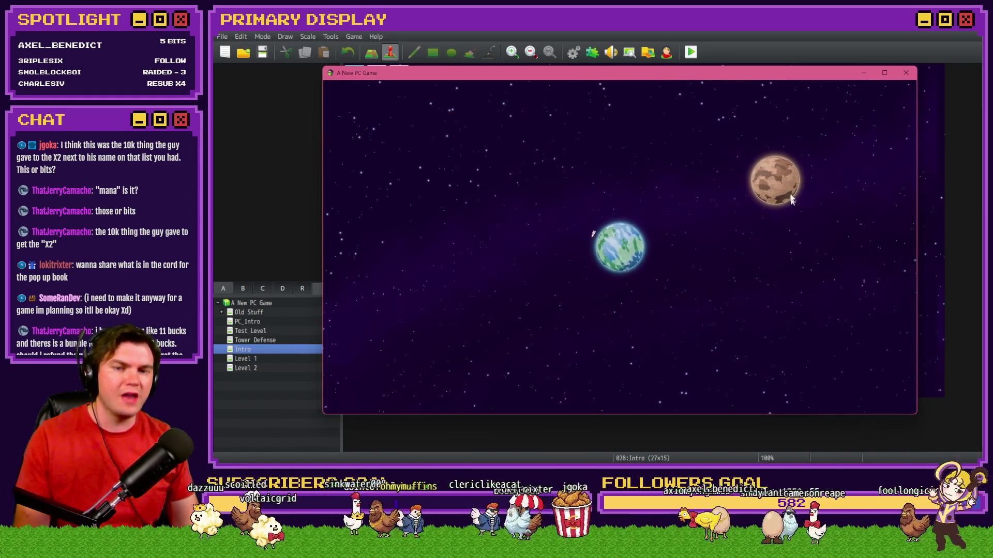
pyautogui.click(668, 388)
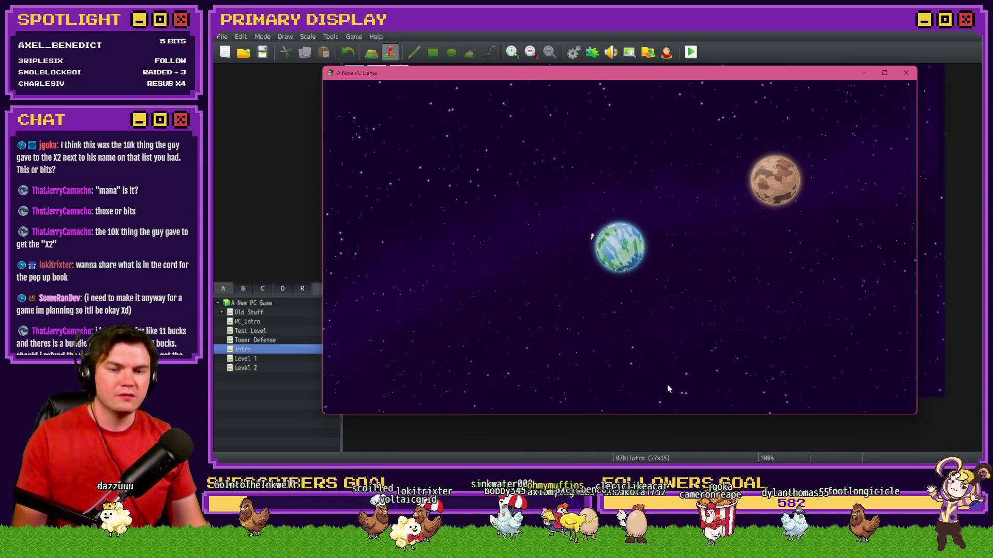
pyautogui.click(622, 252)
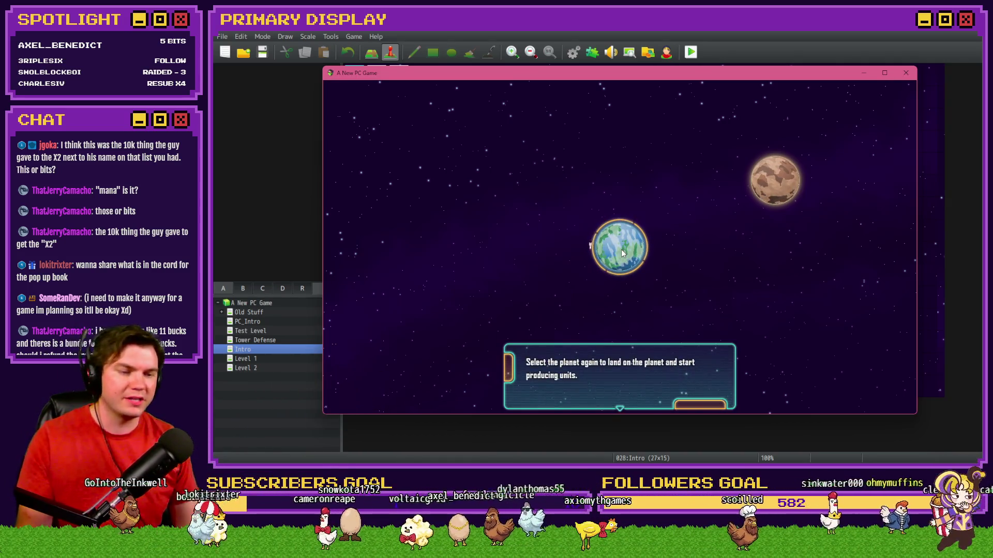
pyautogui.click(769, 182)
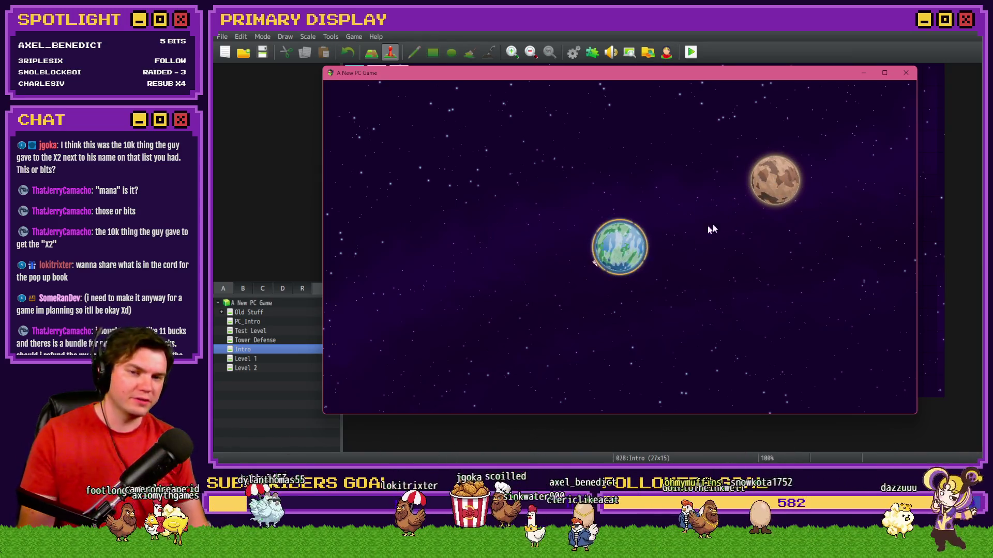
pyautogui.click(621, 250)
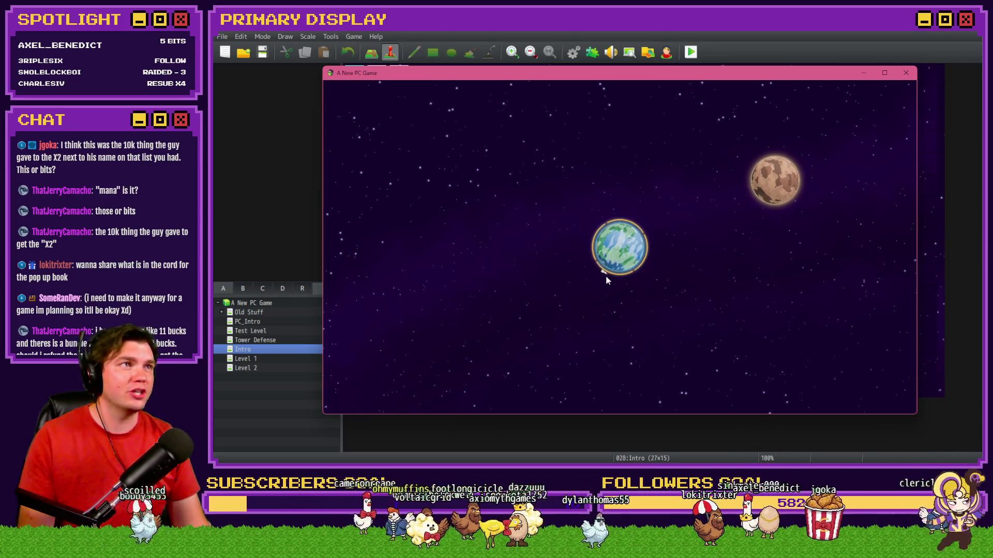
pyautogui.press('F4')
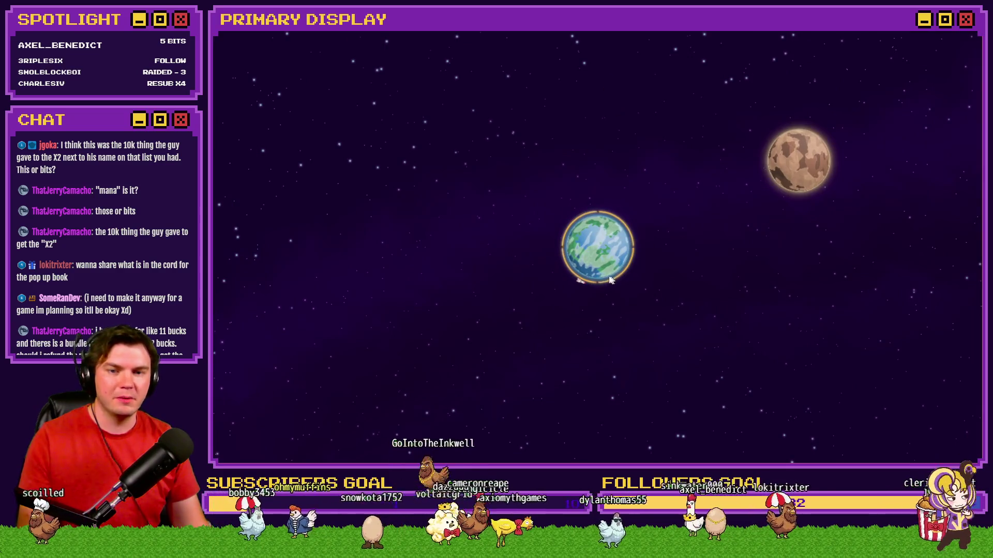
pyautogui.click(594, 247)
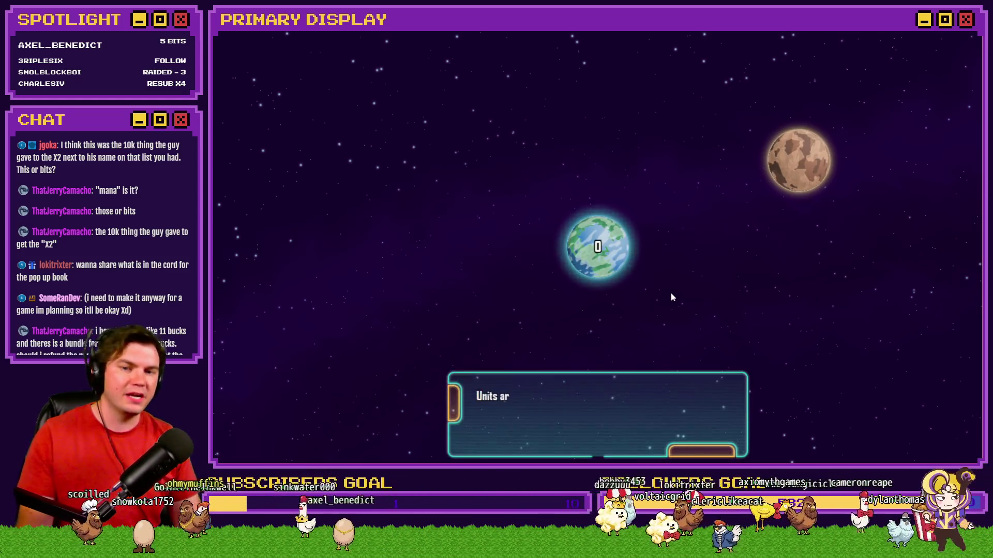
pyautogui.click(678, 335)
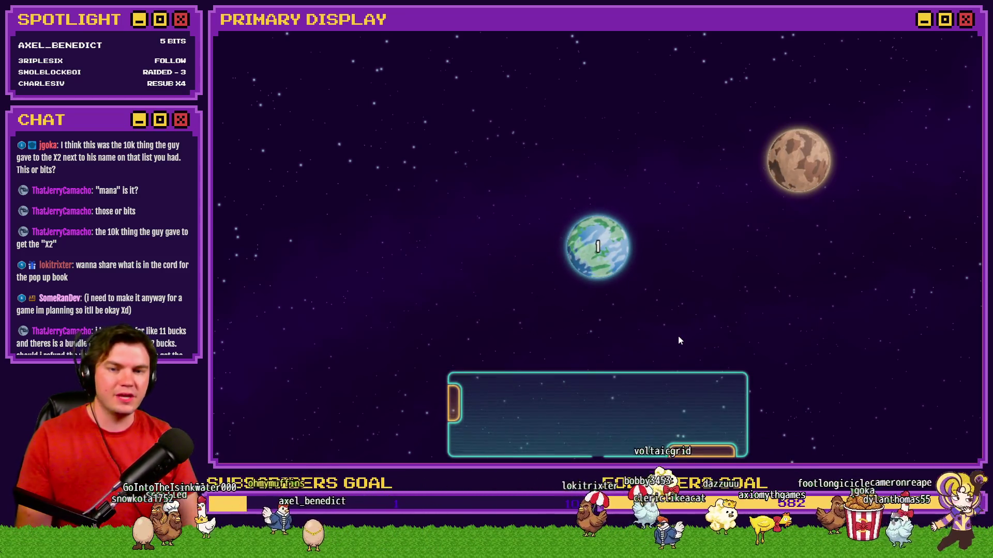
pyautogui.click(673, 362)
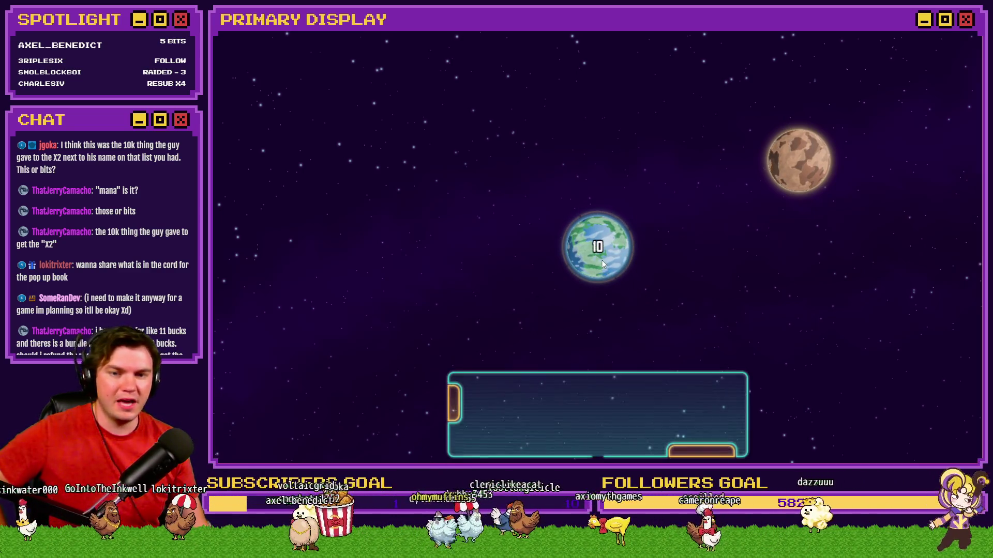
# Send Earth's 10 units to conquer the brown planet and close the tutorial message
pyautogui.click(598, 262)
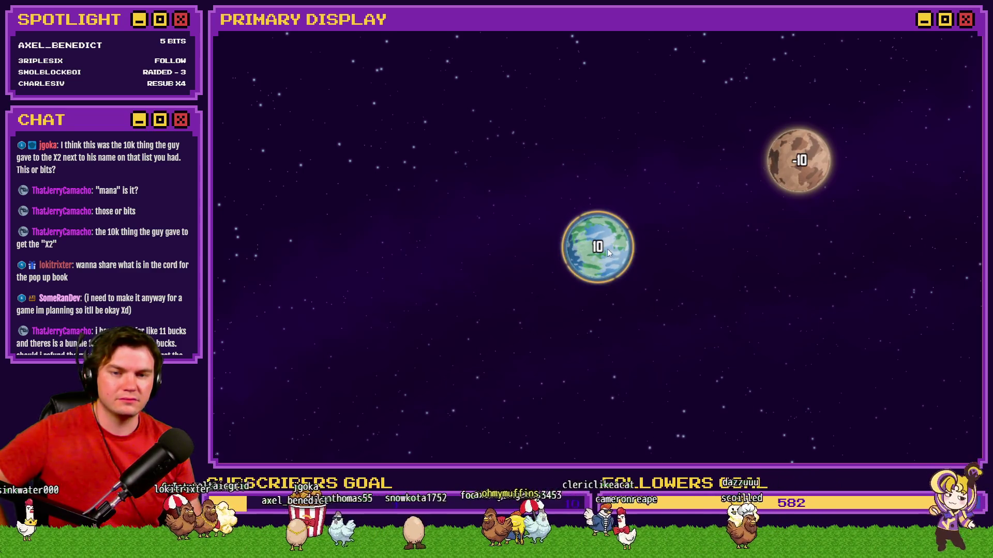
pyautogui.click(790, 181)
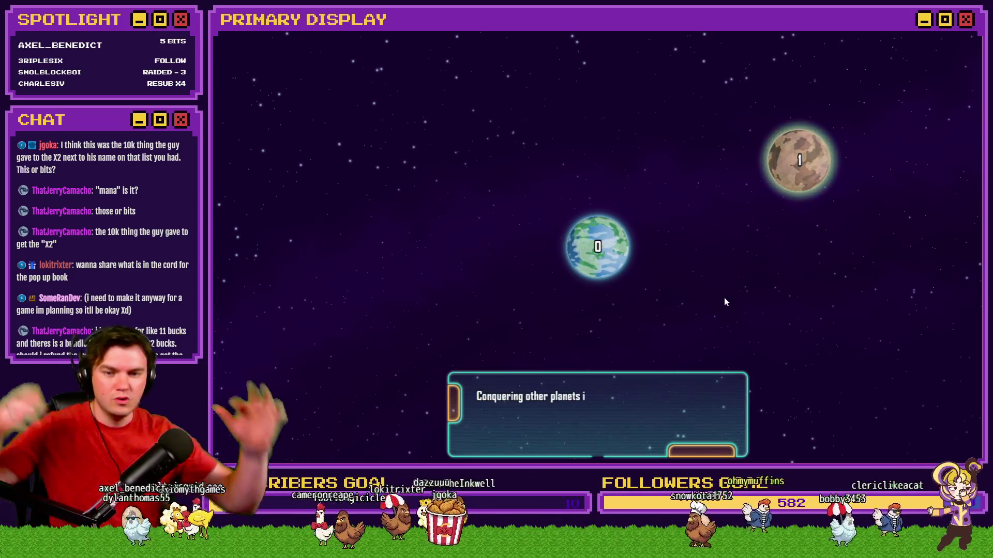
pyautogui.click(707, 321)
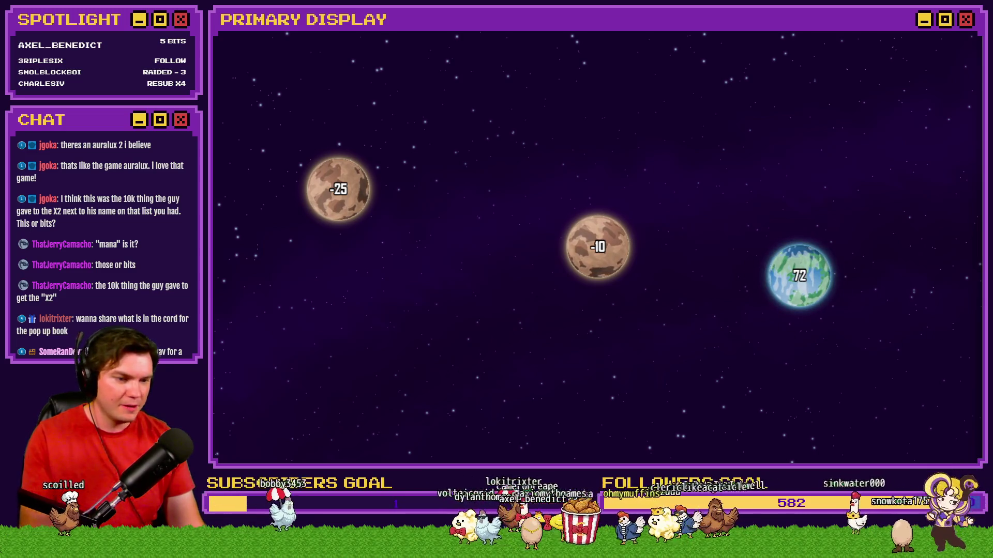
# Send units from Earth and the right planet to take the -10 middle planet, then close the playtest
pyautogui.moveTo(799, 276); pyautogui.dragTo(614, 261)
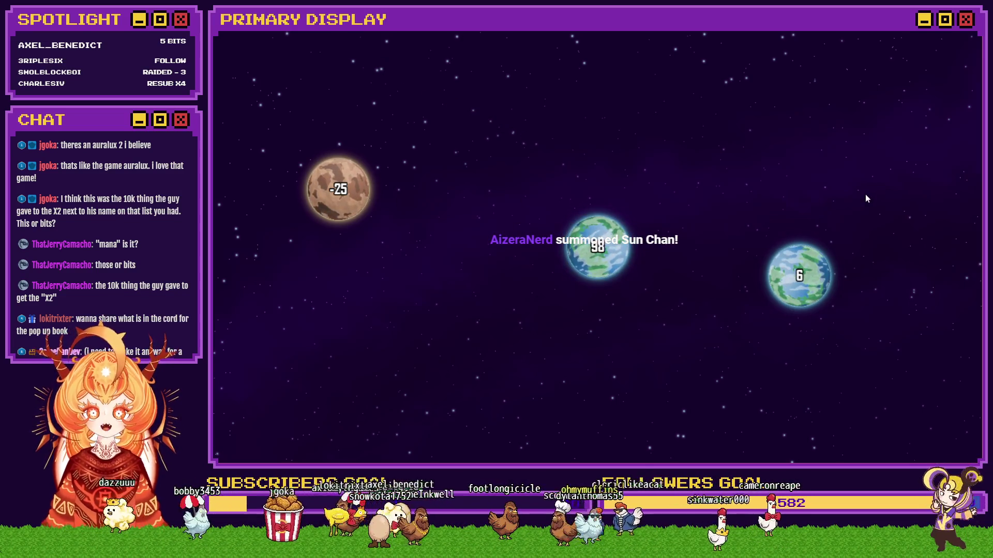
pyautogui.moveTo(845, 241)
pyautogui.mouseDown()
pyautogui.moveTo(352, 191)
pyautogui.moveTo(614, 263)
pyautogui.mouseUp()
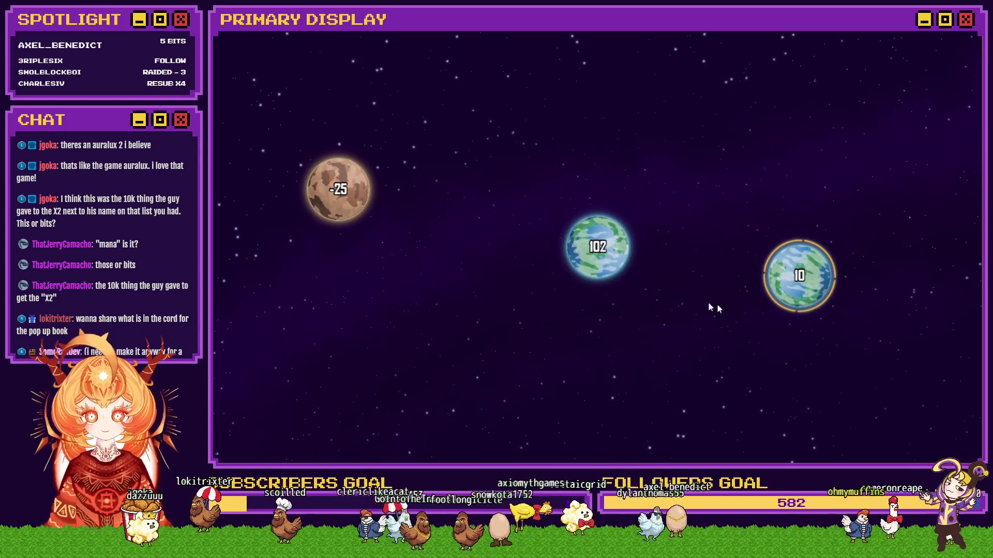
pyautogui.click(619, 273)
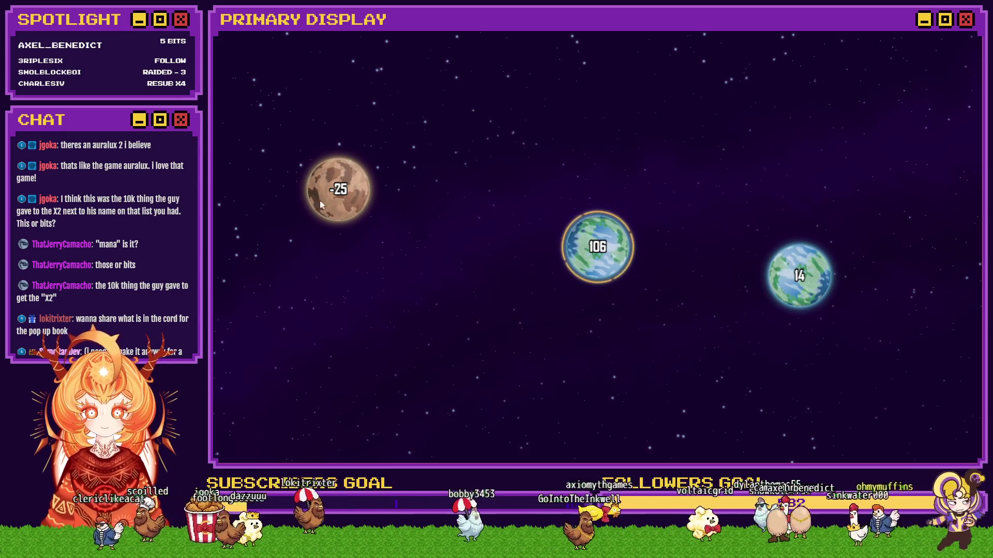
pyautogui.click(972, 34)
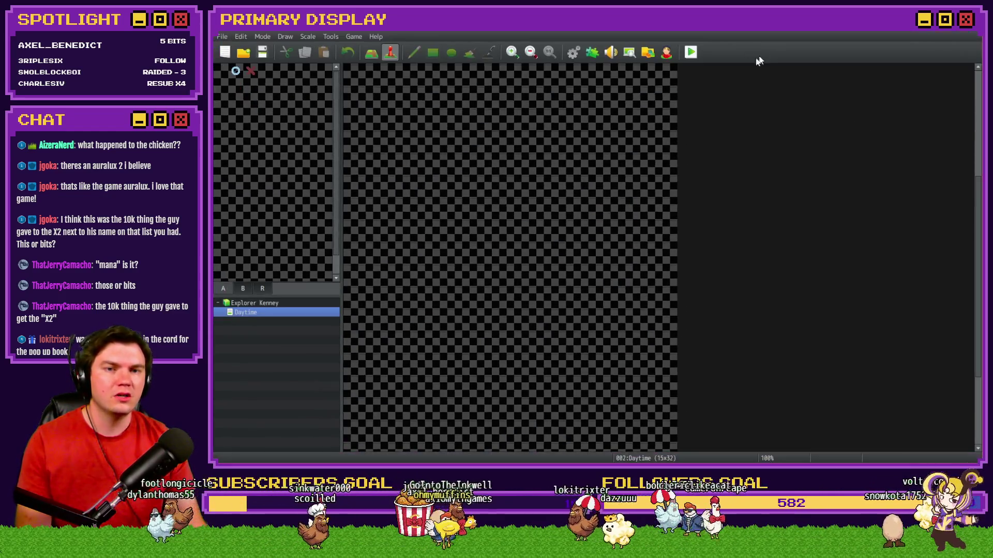
# Launch the playtest, restart it, and start the game from its Tap to Play screen
pyautogui.click(691, 53)
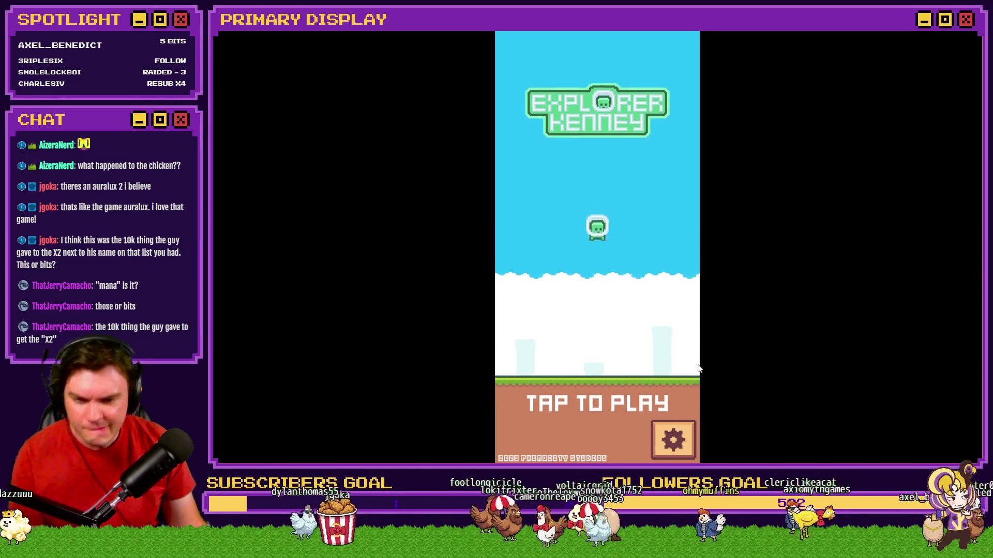
pyautogui.click(939, 33)
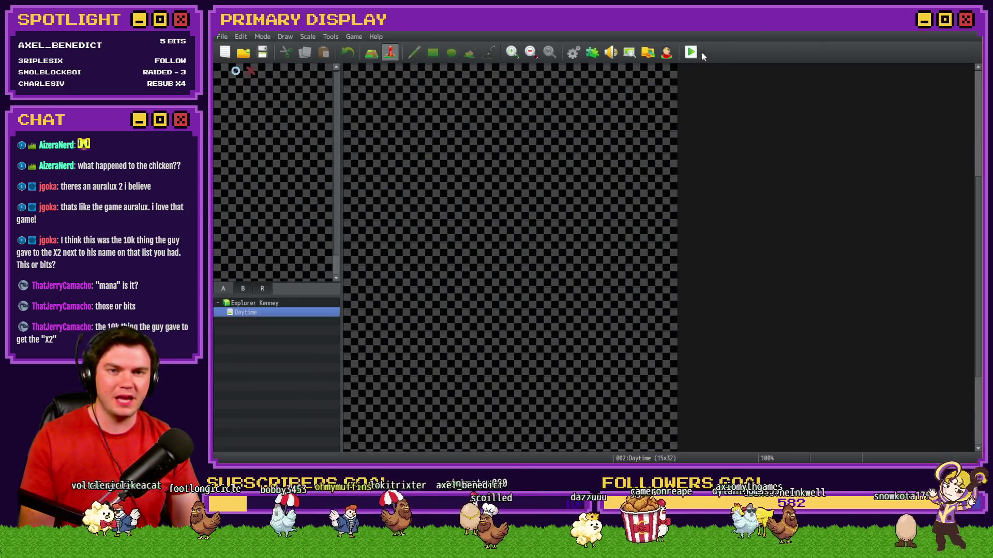
pyautogui.click(693, 52)
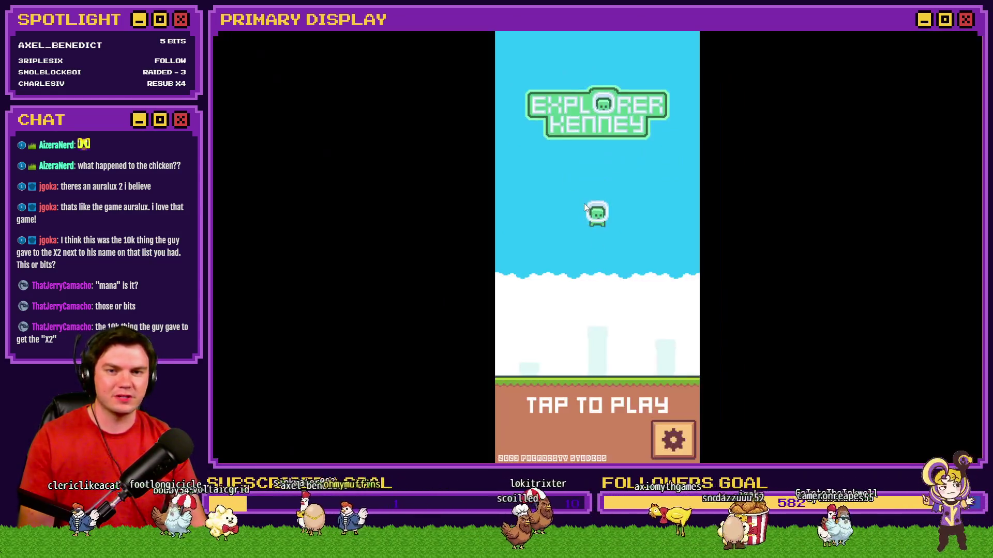
pyautogui.click(630, 310)
pyautogui.click(627, 310)
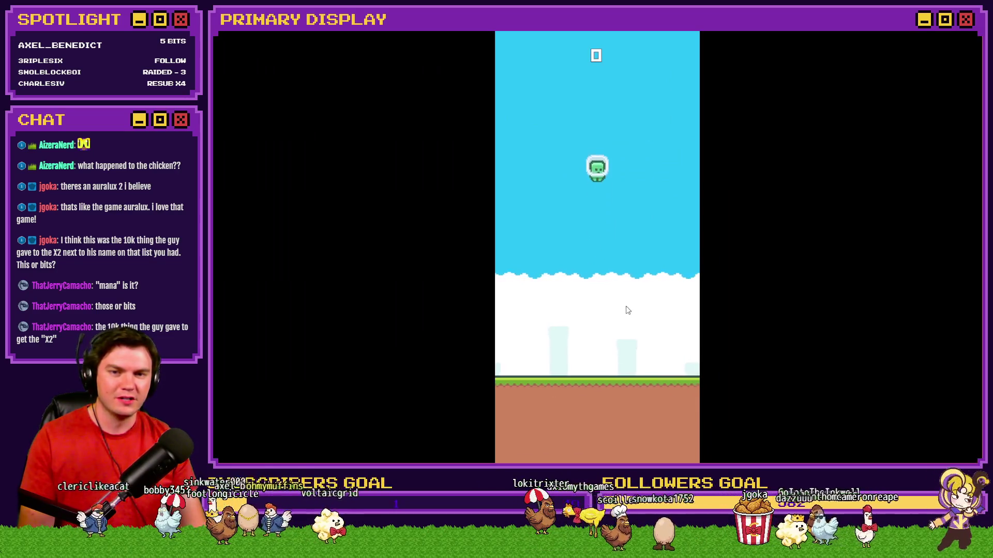
# Flap the bird through the pipe gaps to a score of 5, then exit after it crashes
pyautogui.click(627, 309)
pyautogui.click(626, 292)
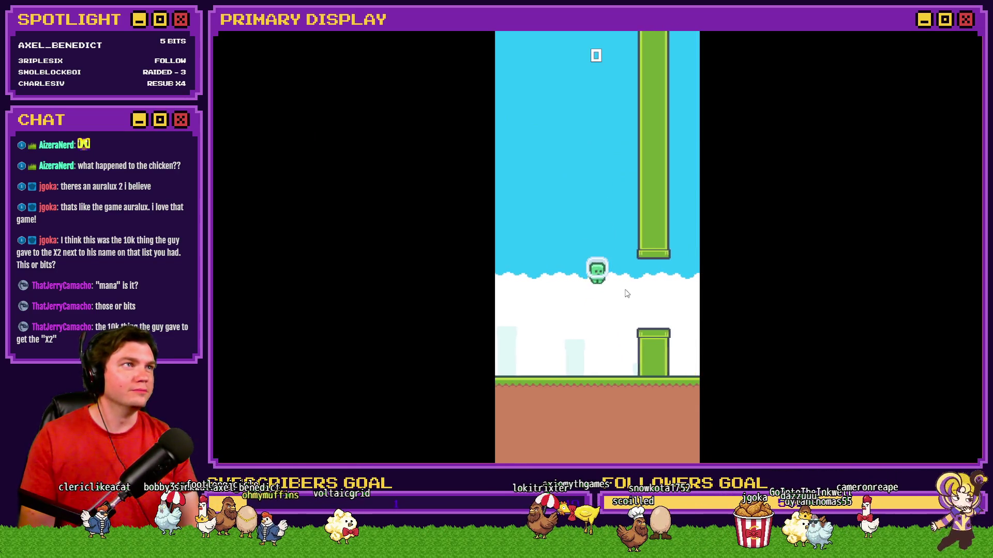
pyautogui.click(627, 294)
pyautogui.click(627, 294)
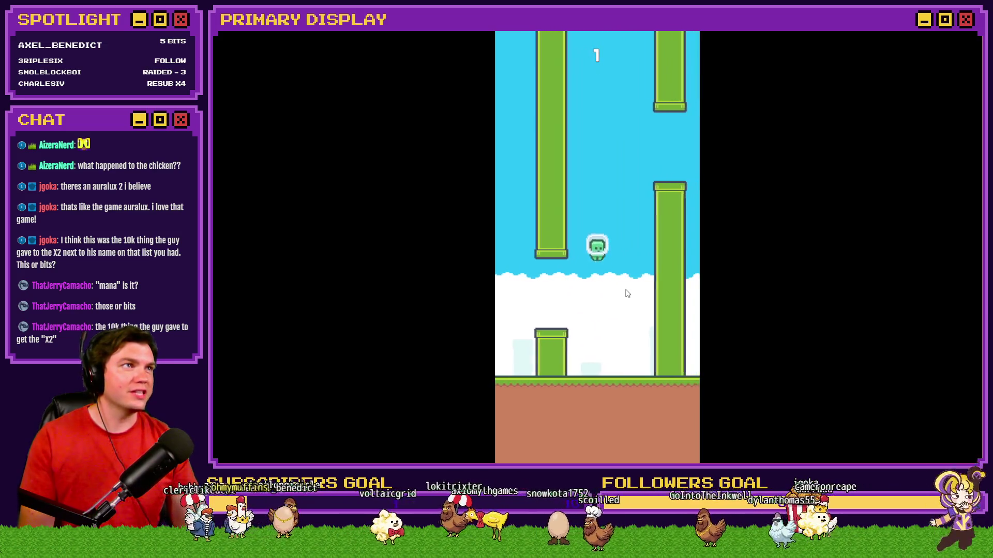
pyautogui.click(628, 294)
pyautogui.click(627, 294)
pyautogui.click(627, 293)
pyautogui.click(627, 293)
pyautogui.click(628, 294)
pyautogui.click(627, 294)
pyautogui.click(627, 293)
pyautogui.click(627, 294)
pyautogui.click(627, 293)
pyautogui.click(627, 294)
pyautogui.click(627, 294)
pyautogui.click(626, 293)
pyautogui.click(626, 292)
pyautogui.click(626, 293)
pyautogui.click(627, 293)
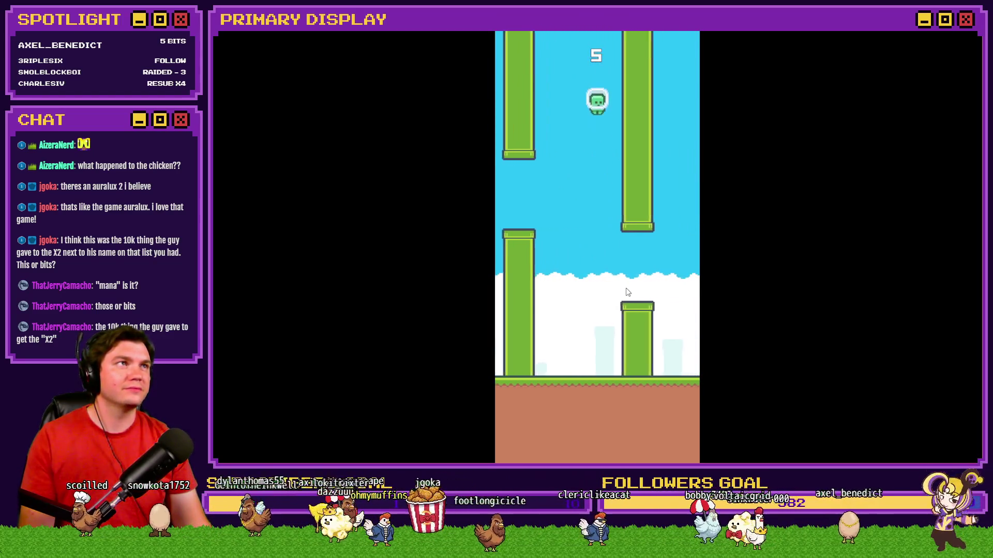
pyautogui.press('Escape')
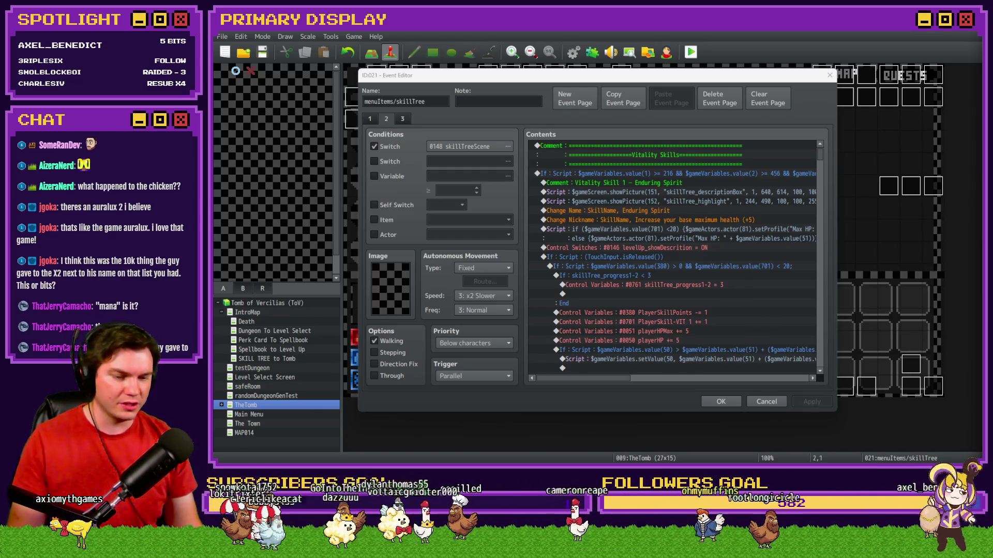
# Switch to the browser and show the Moonwood Games Discord #general channel
pyautogui.hotkey('alt', 'Tab')
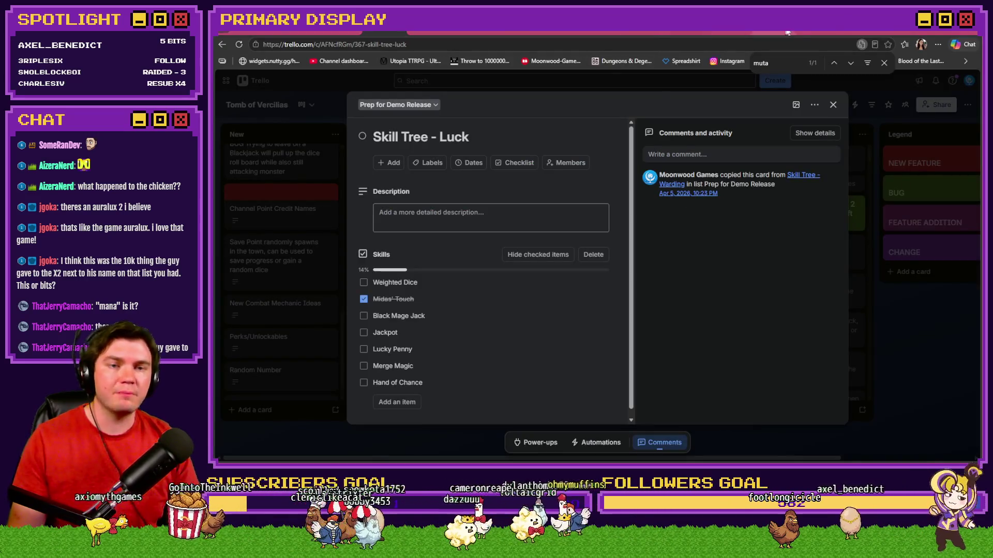
pyautogui.click(802, 35)
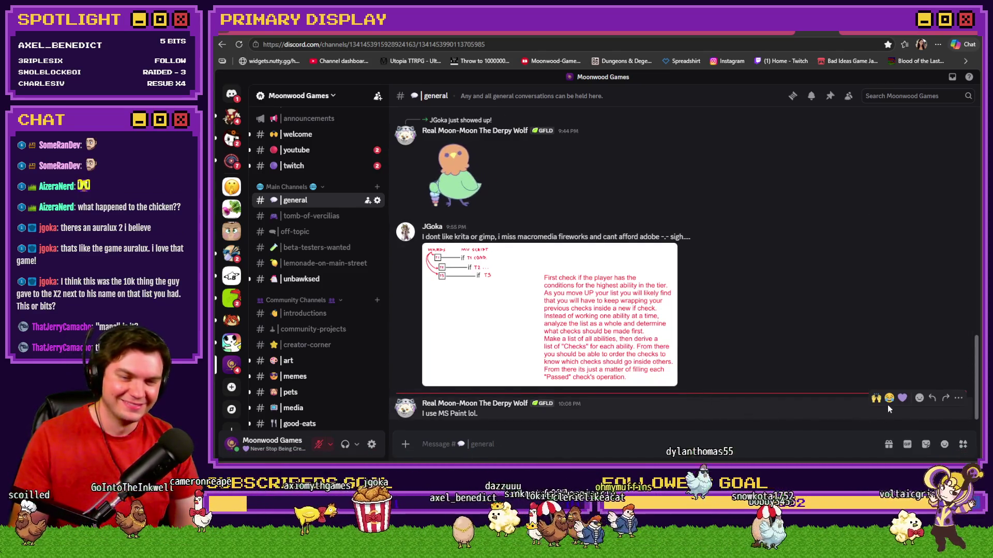
# Add laughter and raised-hands reactions to the two newest #general posts, then go to #creator-corner
pyautogui.click(889, 400)
pyautogui.click(875, 200)
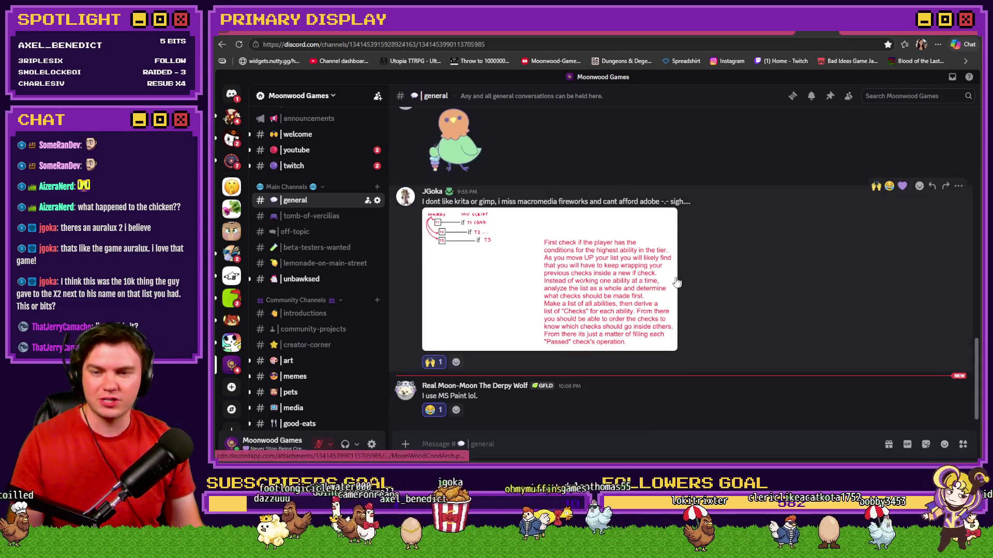
pyautogui.click(320, 346)
# Play the forest, dark purple forest and May 19 video clips in #creator-corner
pyautogui.scroll(10, 645, 328)
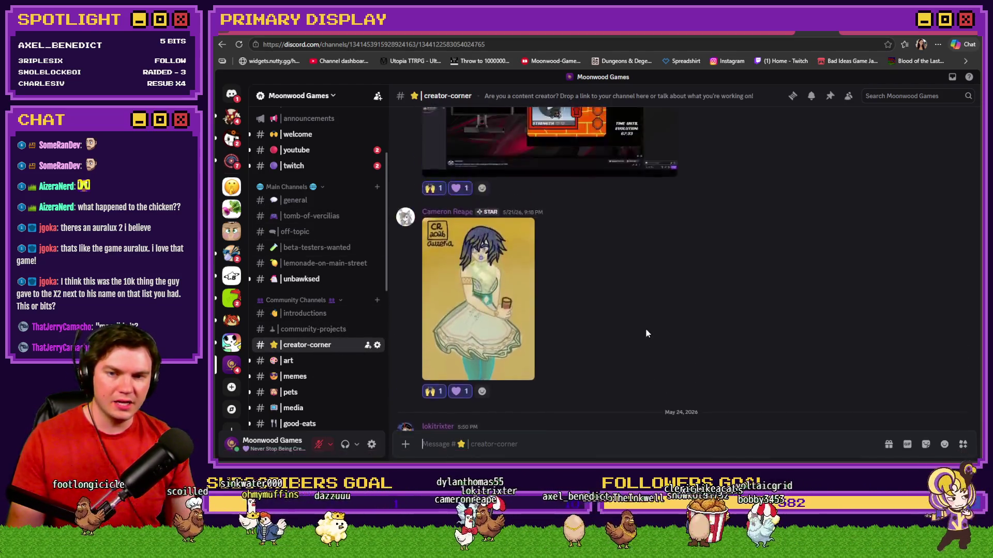
pyautogui.scroll(10, 727, 327)
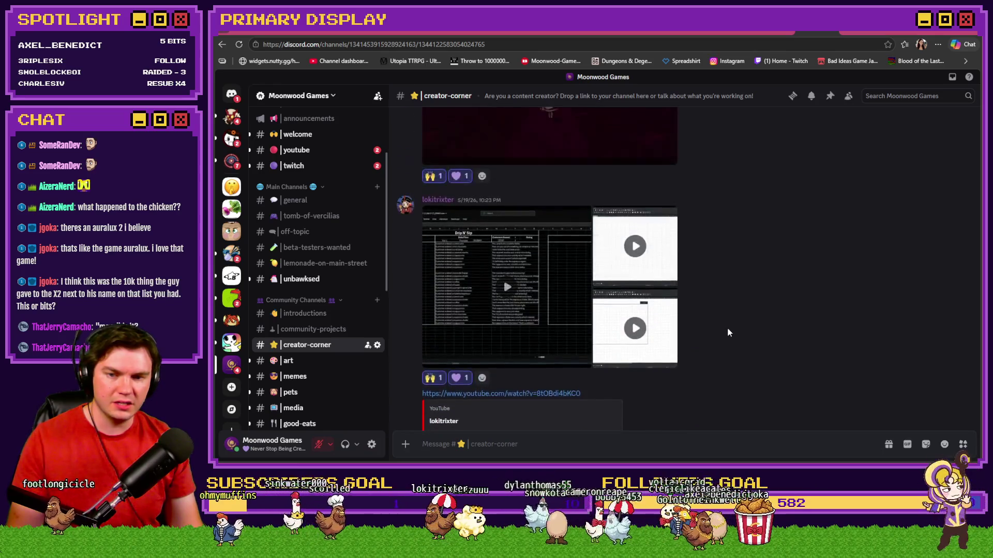
pyautogui.scroll(3, 766, 309)
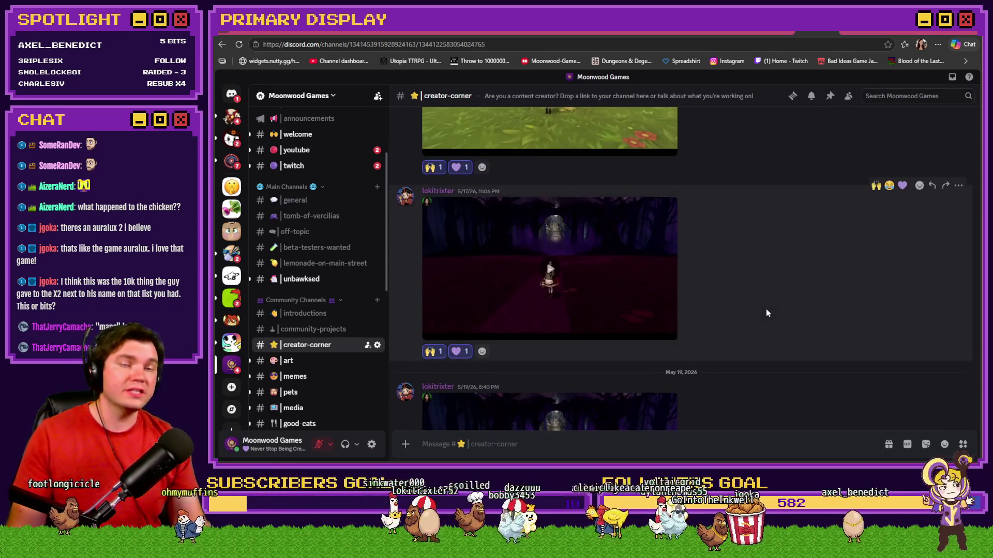
pyautogui.scroll(3, 742, 279)
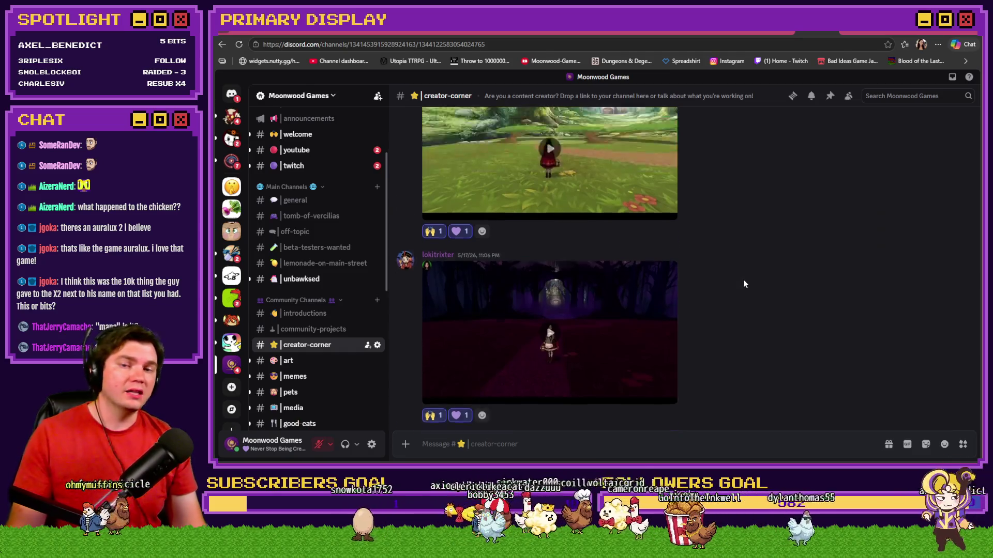
pyautogui.click(551, 226)
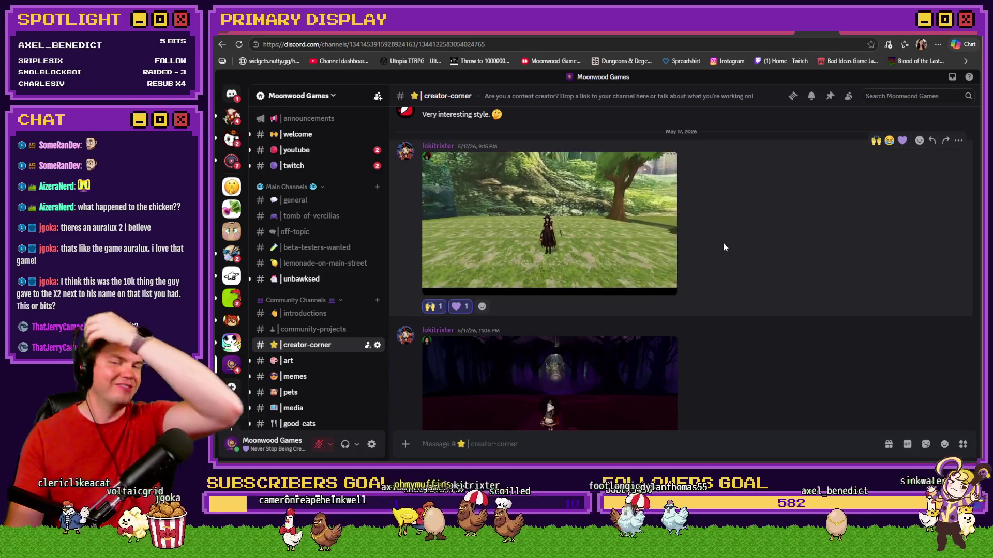
pyautogui.scroll(-2, 721, 247)
pyautogui.click(550, 316)
pyautogui.scroll(-1, 747, 315)
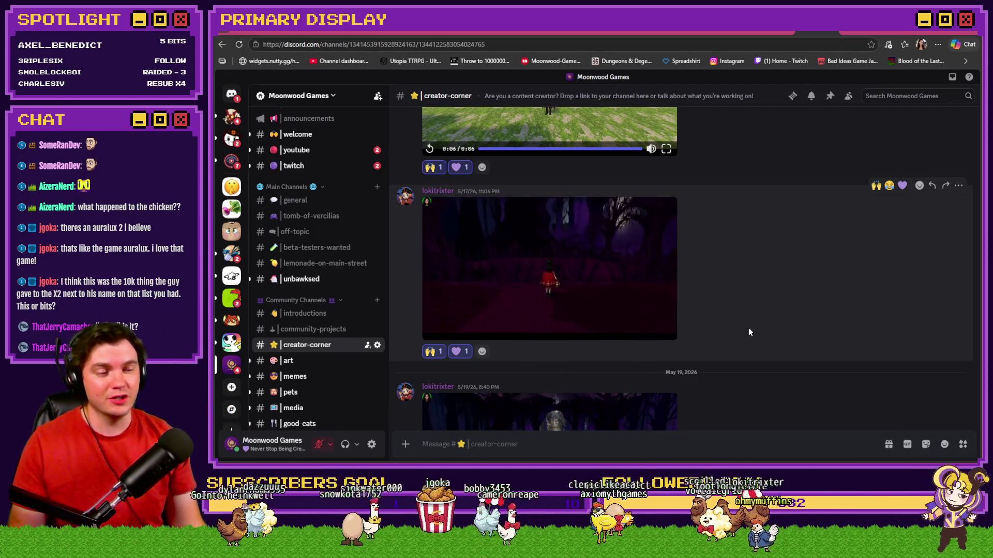
pyautogui.scroll(-3, 741, 343)
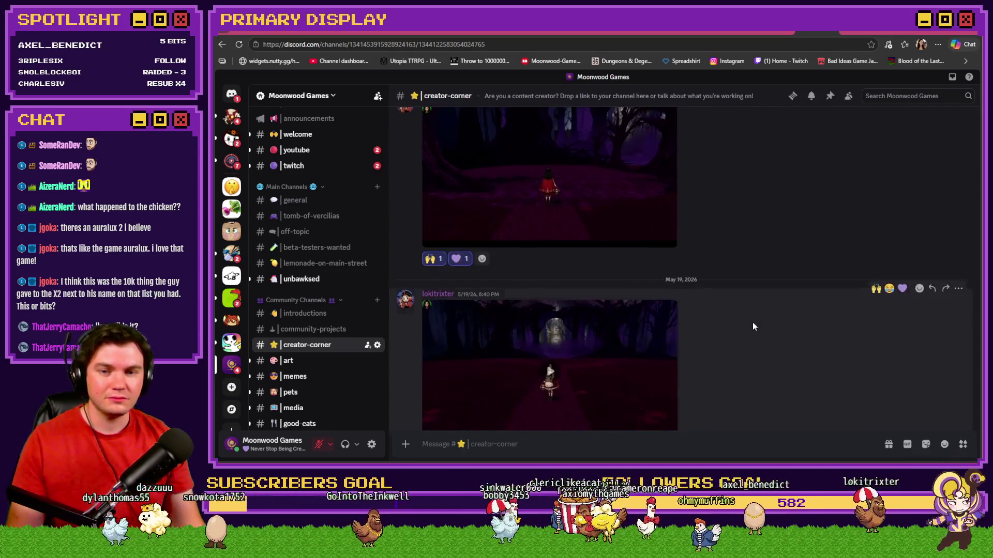
pyautogui.click(538, 279)
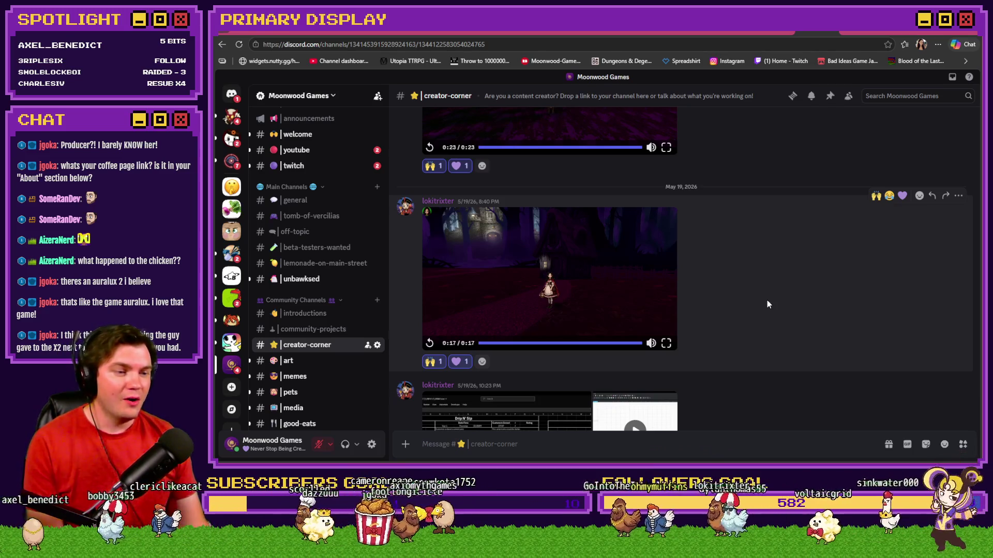
# Watch the May 19 forest clip to its end, then scroll down to the spreadsheet post
pyautogui.scroll(-3, 755, 300)
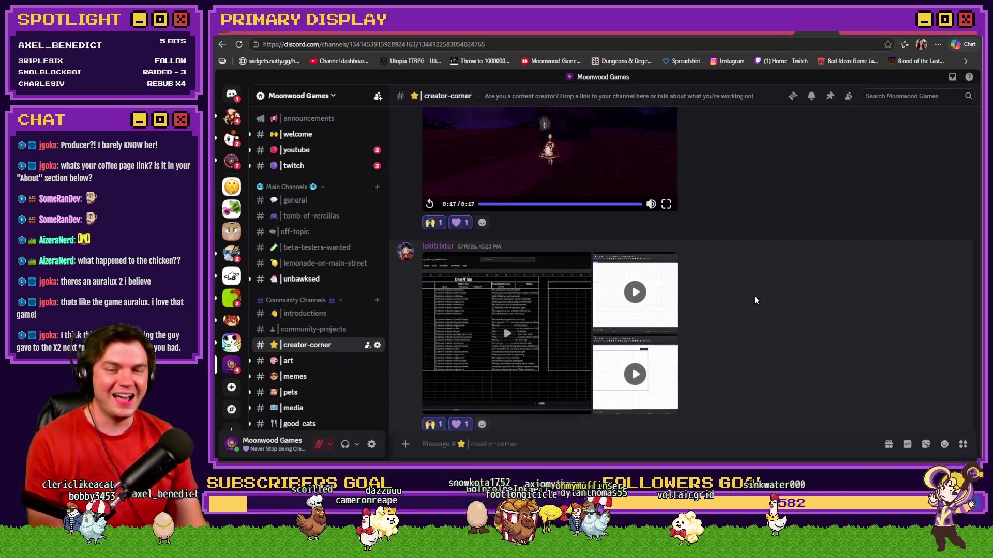
# Scroll down to the YouTube link post and bring the PNGTuber Plus avatar window forward
pyautogui.scroll(-1, 754, 300)
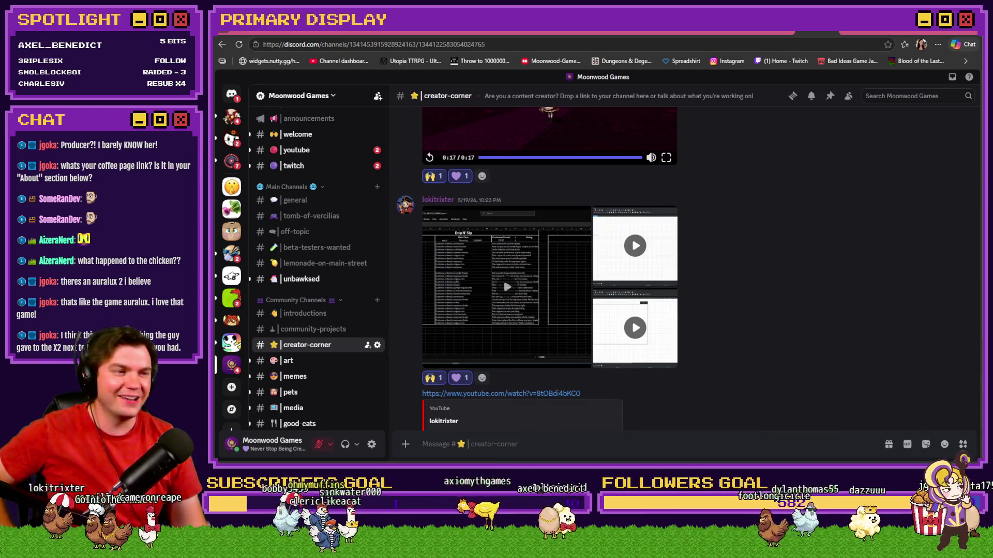
pyautogui.hotkey('alt', 'Tab')
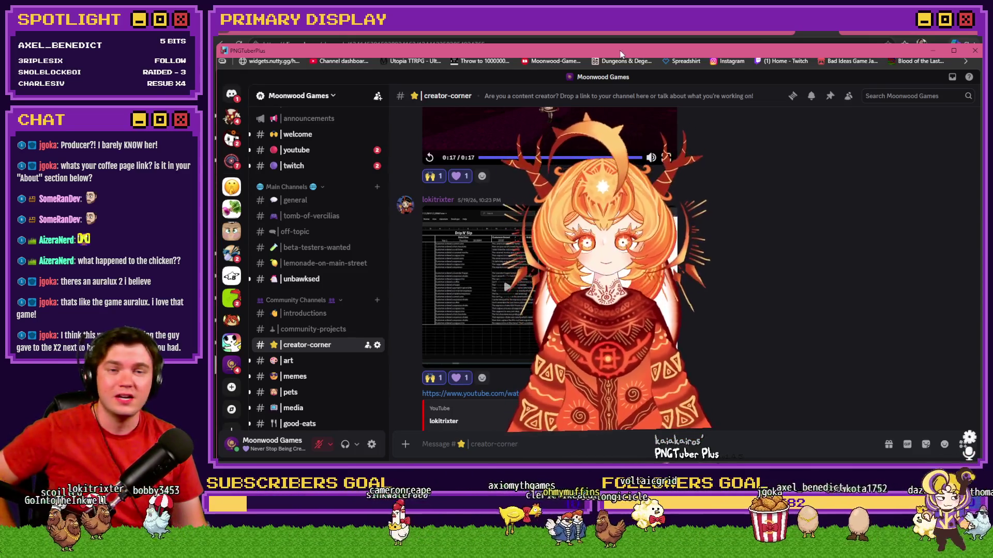
# Move the avatar window right, toggle it with Alt+Tab, then drag it up and right
pyautogui.moveTo(644, 54); pyautogui.dragTo(982, 79)
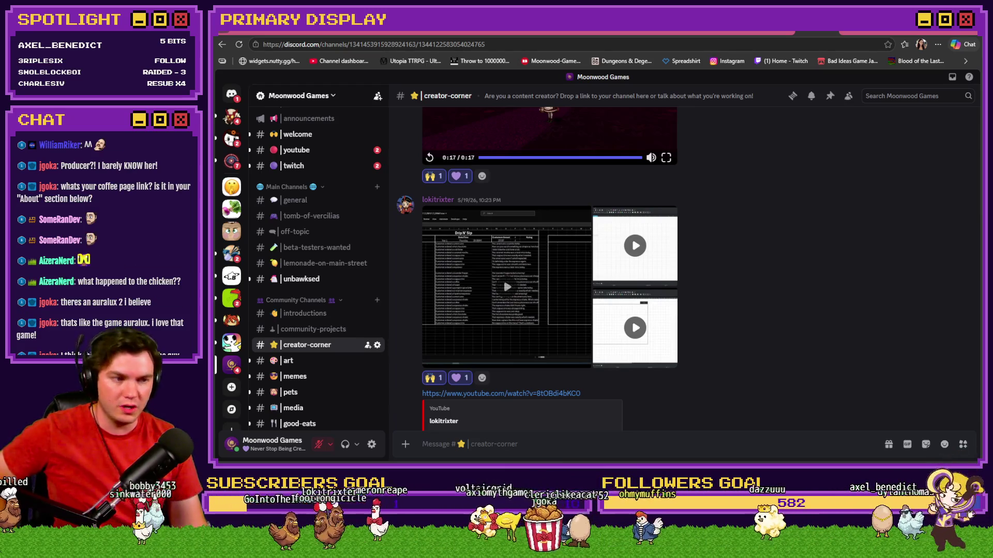
pyautogui.hotkey('alt', 'Tab')
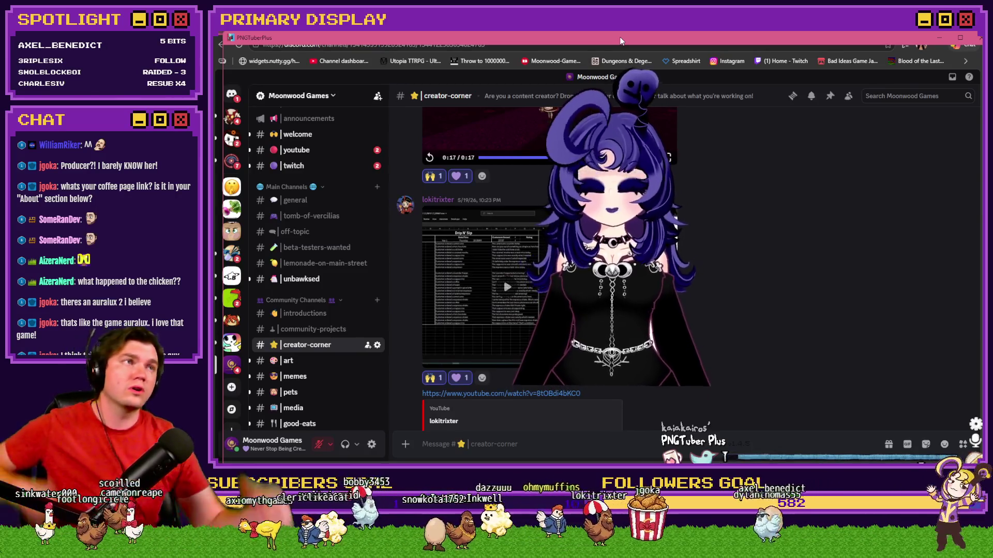
pyautogui.hotkey('alt', 'Tab')
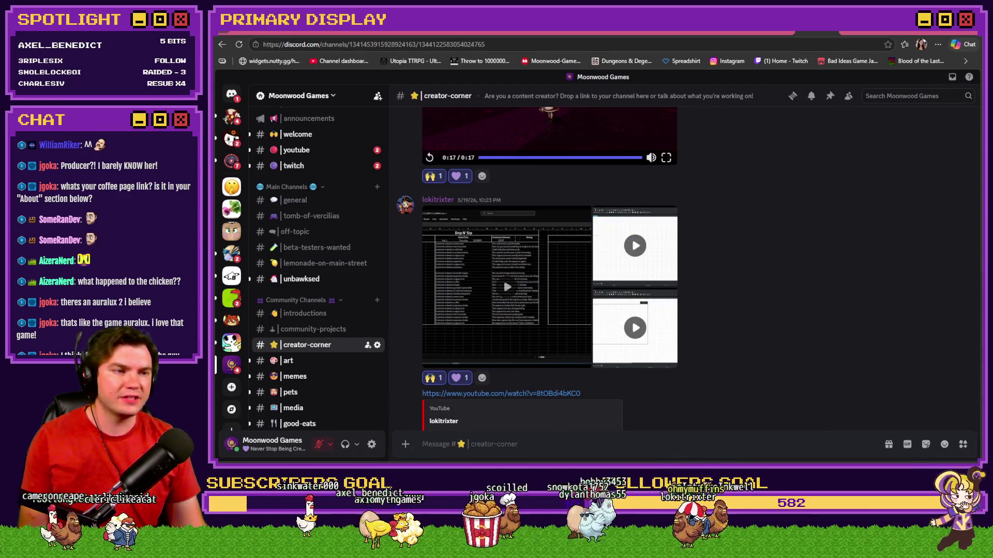
pyautogui.hotkey('alt', 'Tab')
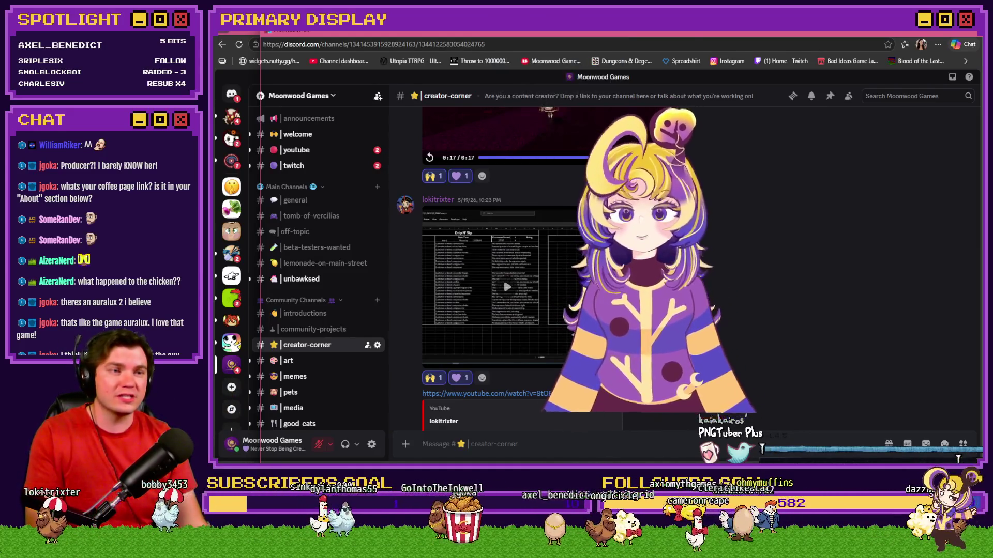
pyautogui.moveTo(372, 55)
pyautogui.mouseDown()
pyautogui.moveTo(361, 49)
pyautogui.moveTo(472, 32)
pyautogui.mouseUp()
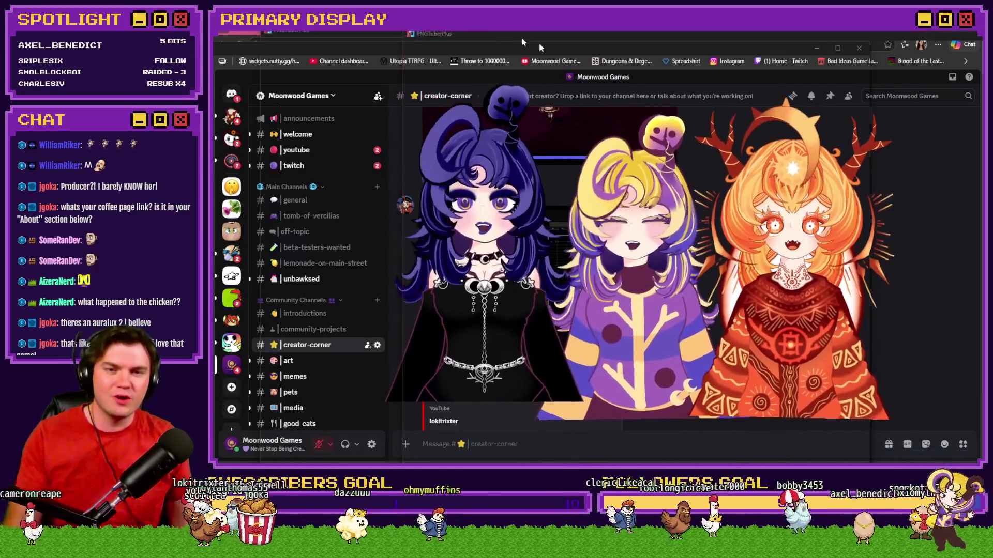
# Open Task Manager and move its window from the shared display over the Discord page
pyautogui.hotkey('ctrl', 'shift', 'Escape')
pyautogui.moveTo(790, 45); pyautogui.dragTo(981, 47)
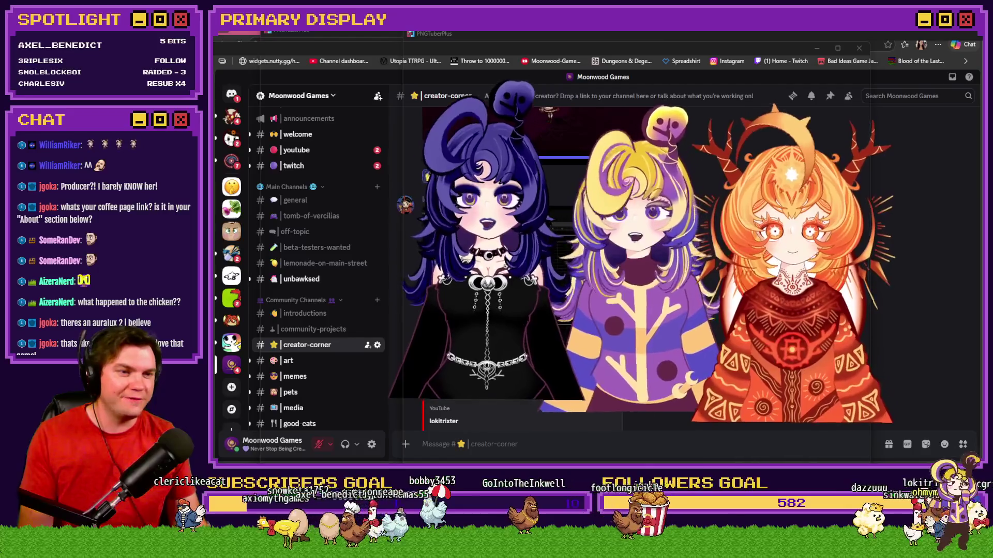
pyautogui.hotkey('ctrl', 'shift', 'Escape')
pyautogui.moveTo(980, 68)
pyautogui.mouseDown()
pyautogui.moveTo(817, 67)
pyautogui.moveTo(813, 58)
pyautogui.mouseUp()
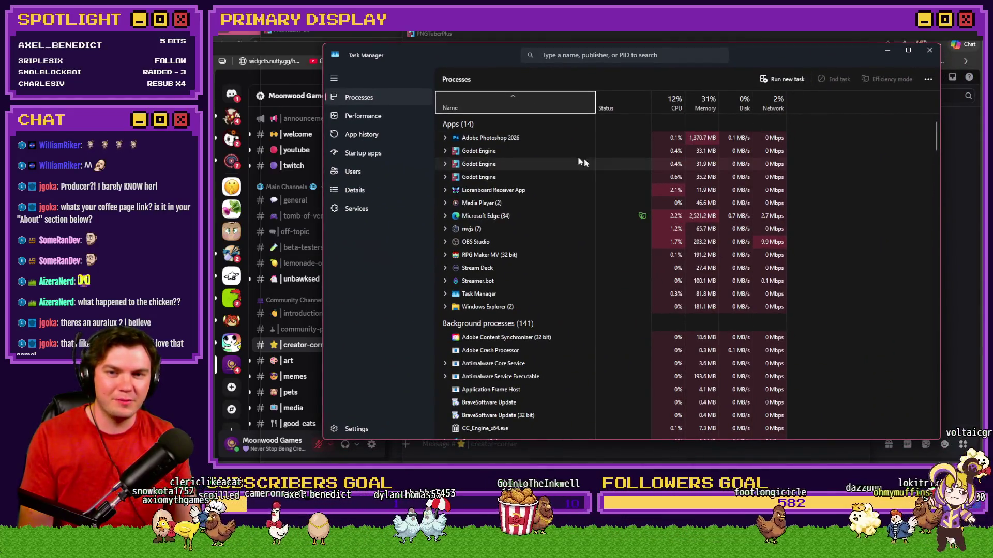
pyautogui.click(529, 163)
pyautogui.click(526, 176)
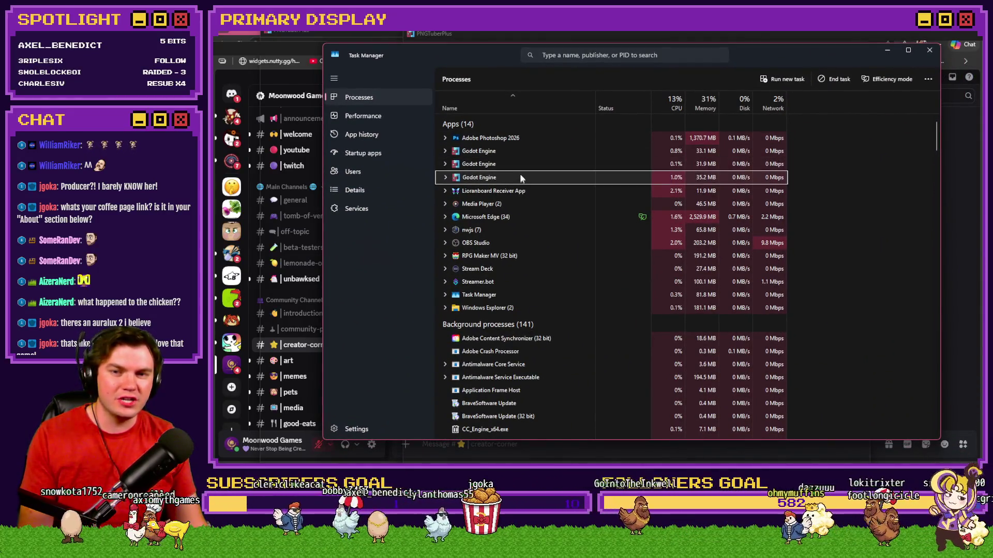
pyautogui.click(521, 163)
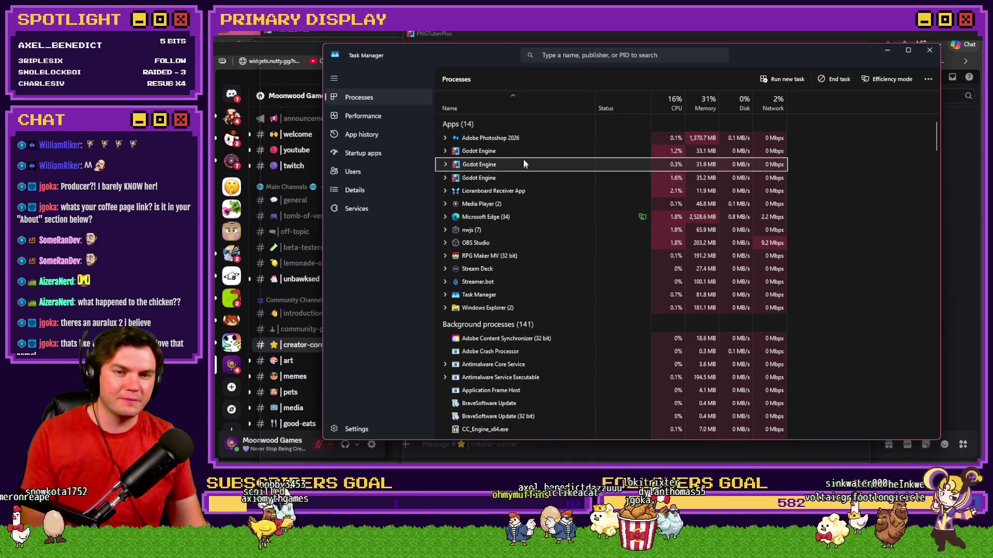
pyautogui.click(523, 153)
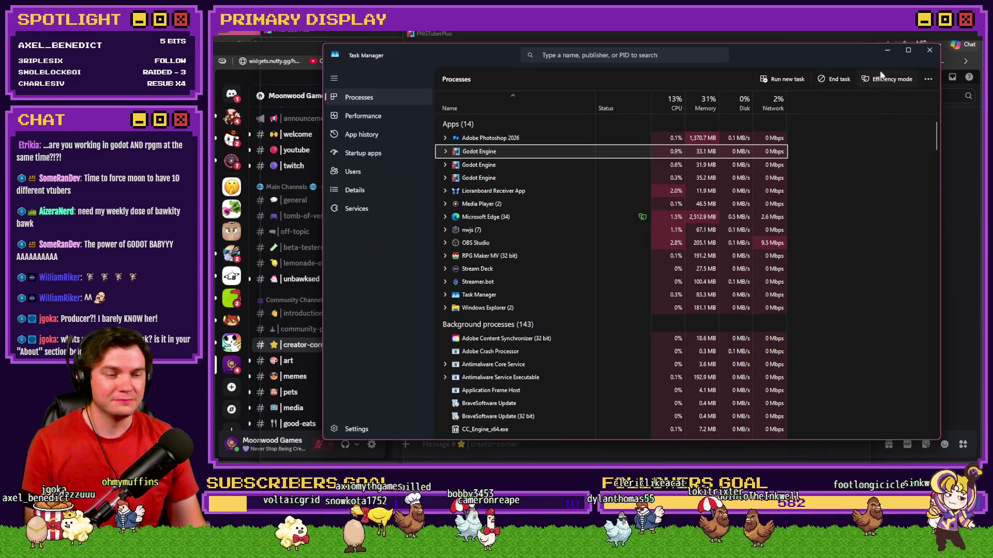
pyautogui.click(886, 50)
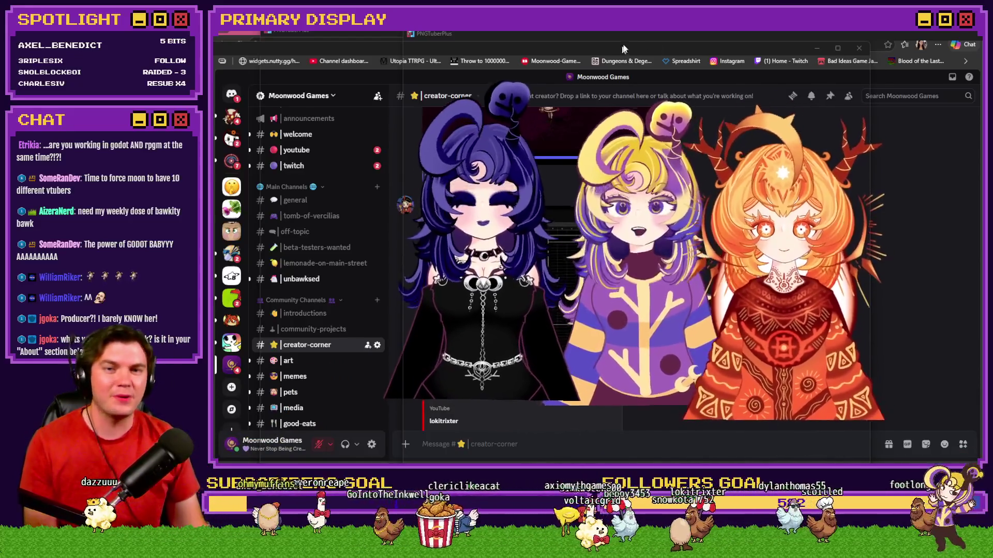
# Alternate focus between the avatar window and browser, sliding the avatar window off screen to the right
pyautogui.click(643, 50)
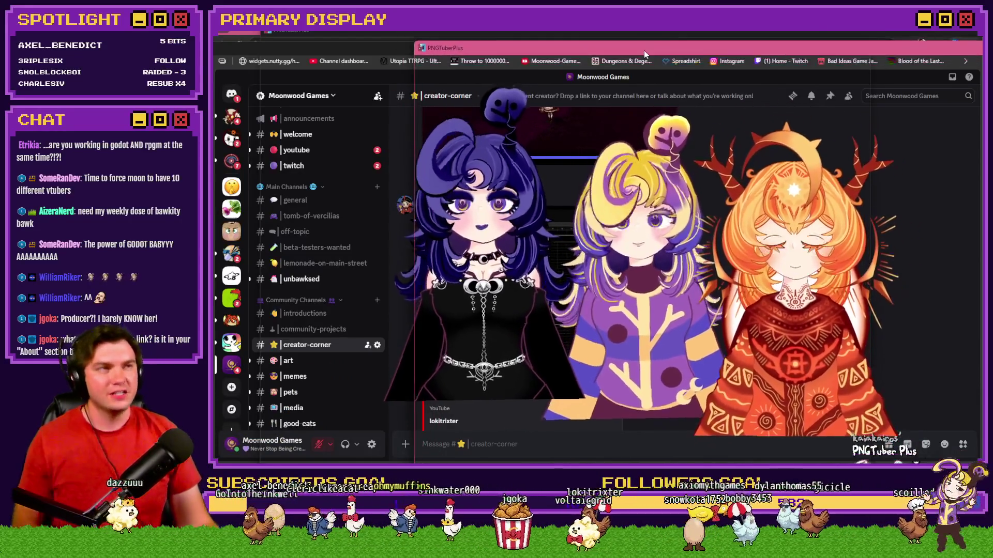
pyautogui.click(637, 53)
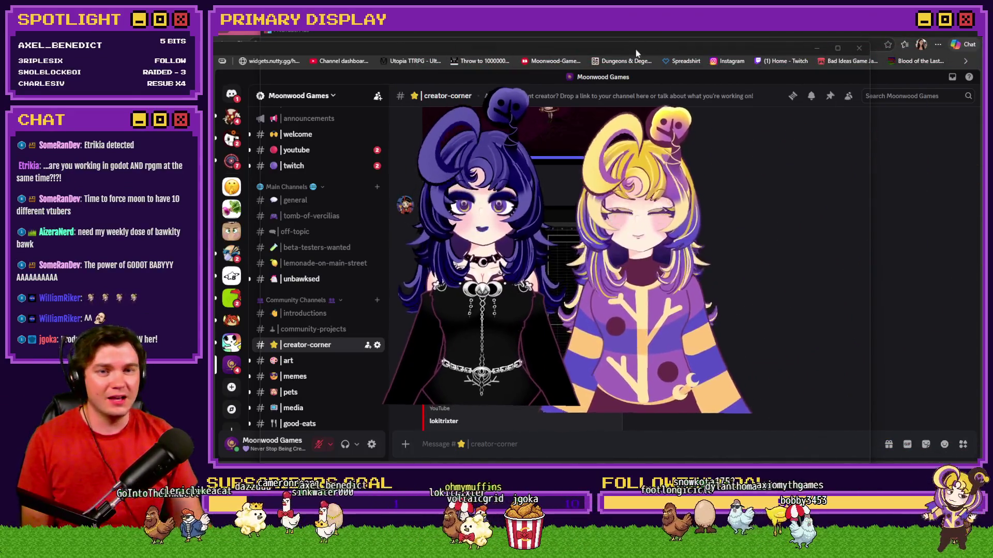
pyautogui.moveTo(637, 53); pyautogui.dragTo(765, 115)
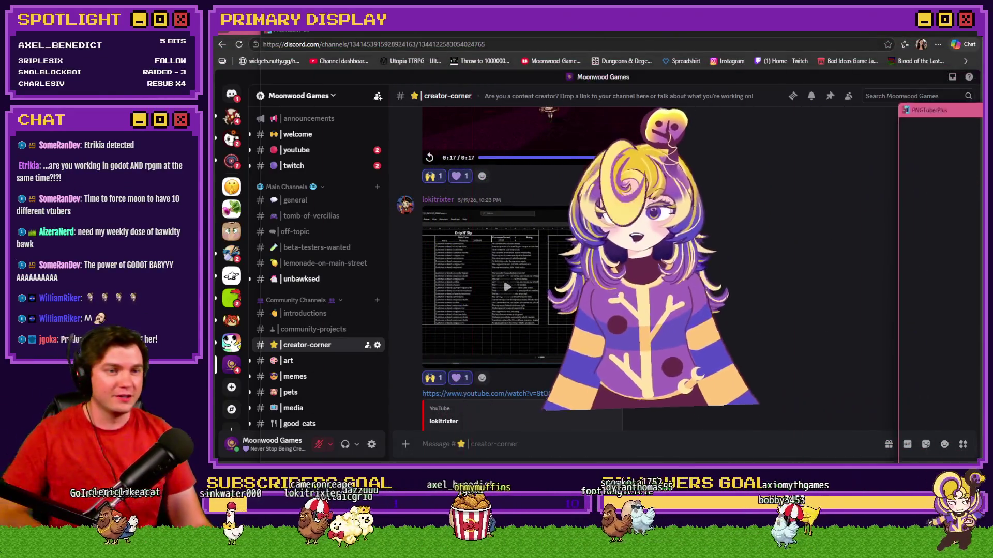
pyautogui.click(781, 49)
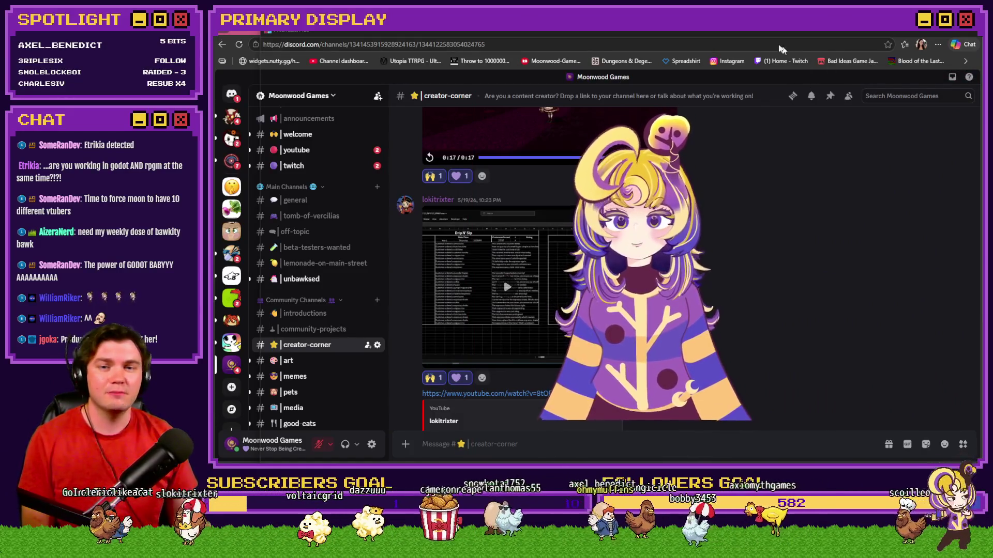
pyautogui.click(741, 40)
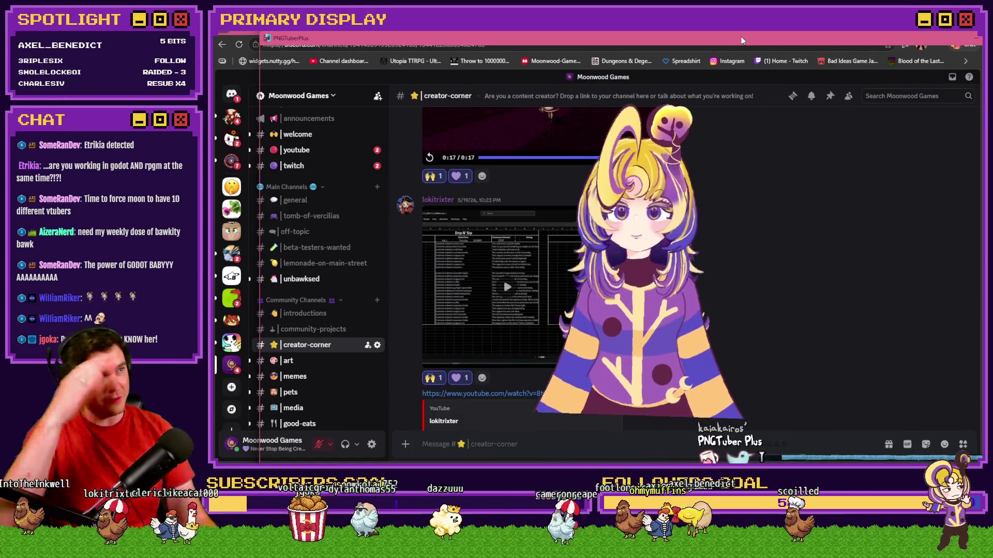
pyautogui.moveTo(742, 40); pyautogui.dragTo(992, 40)
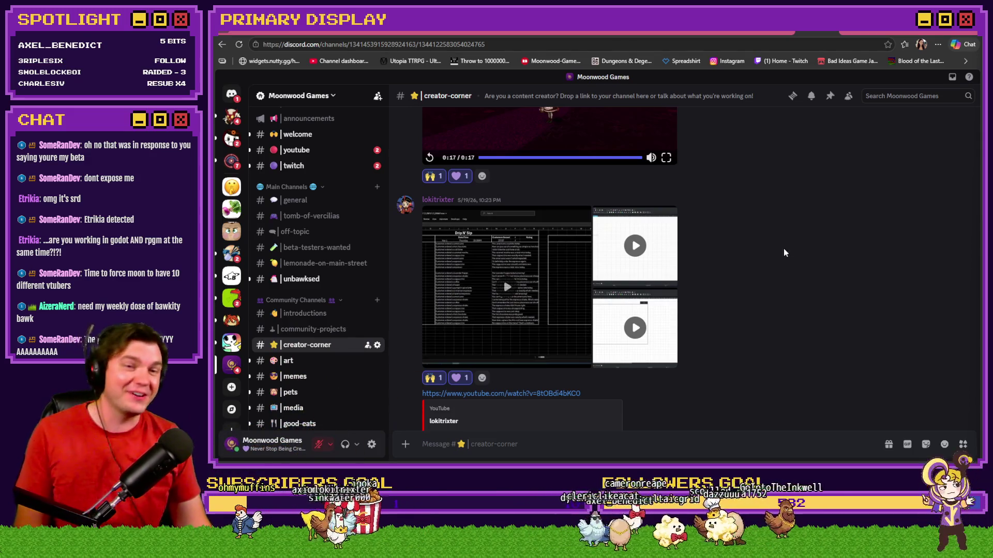
# View the Skill Tree - Luck card, return to the skillTree event editor, and close the avatar window
pyautogui.click(382, 36)
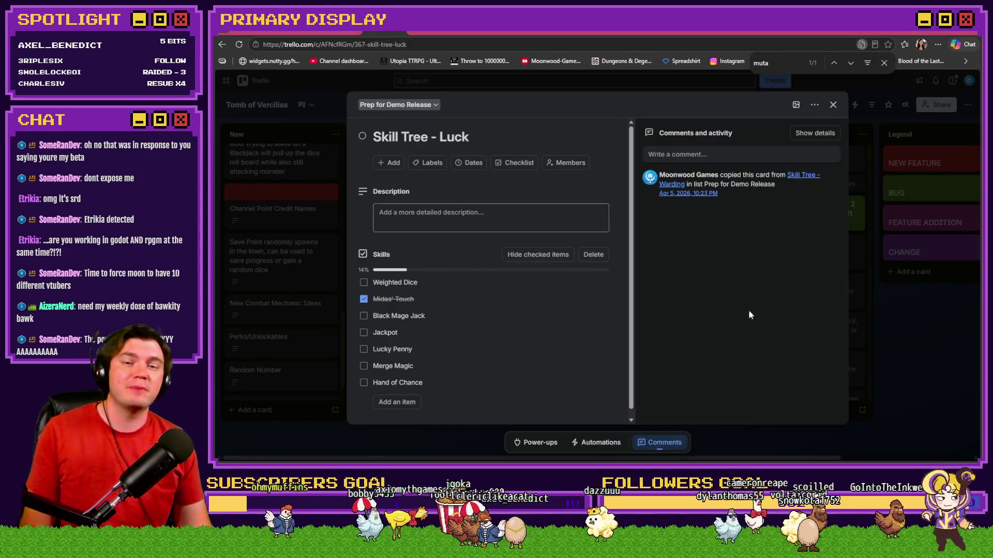
pyautogui.hotkey('alt', 'Tab')
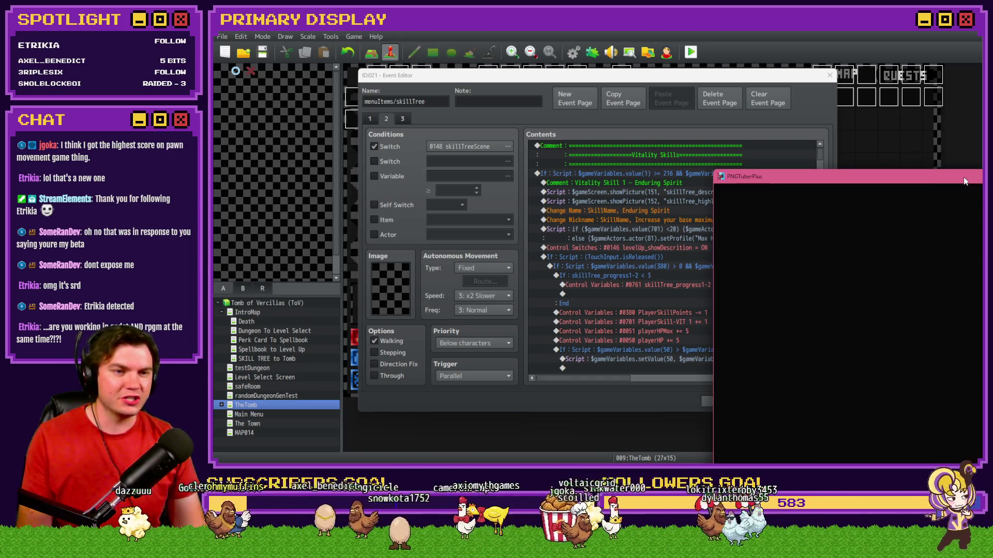
pyautogui.click(963, 177)
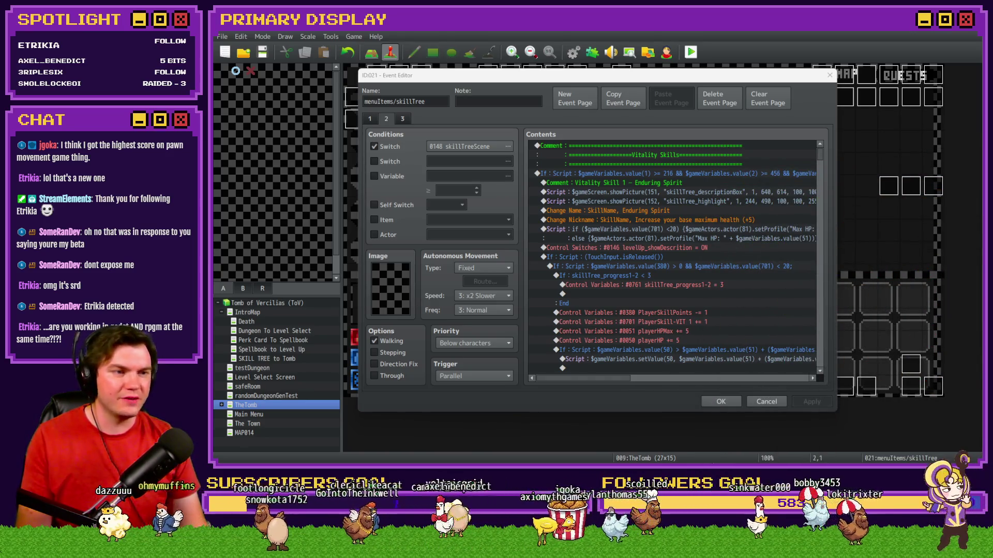
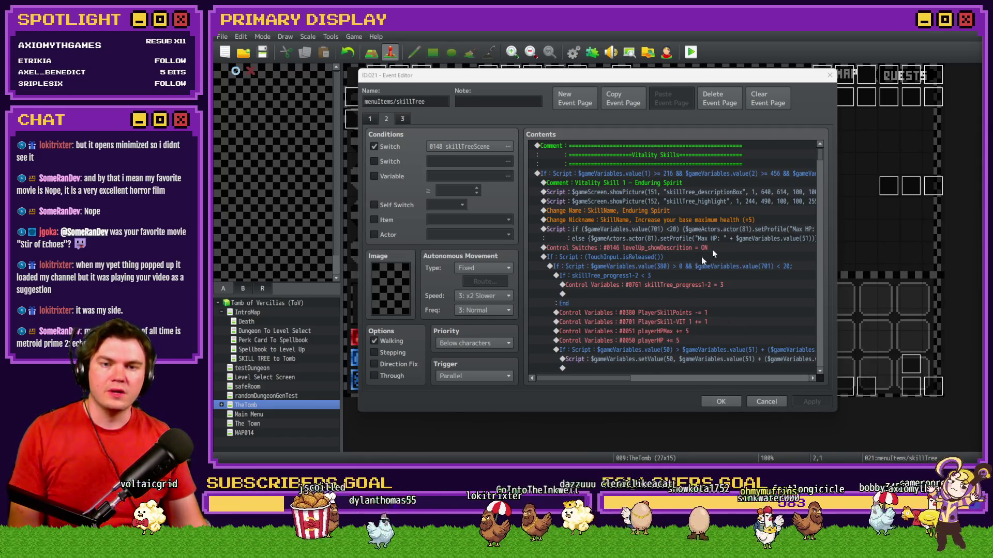
# Close the skill tree event's editor and start a playtest, saving the changes first
pyautogui.click(719, 402)
pyautogui.hotkey('alt', 'F4')
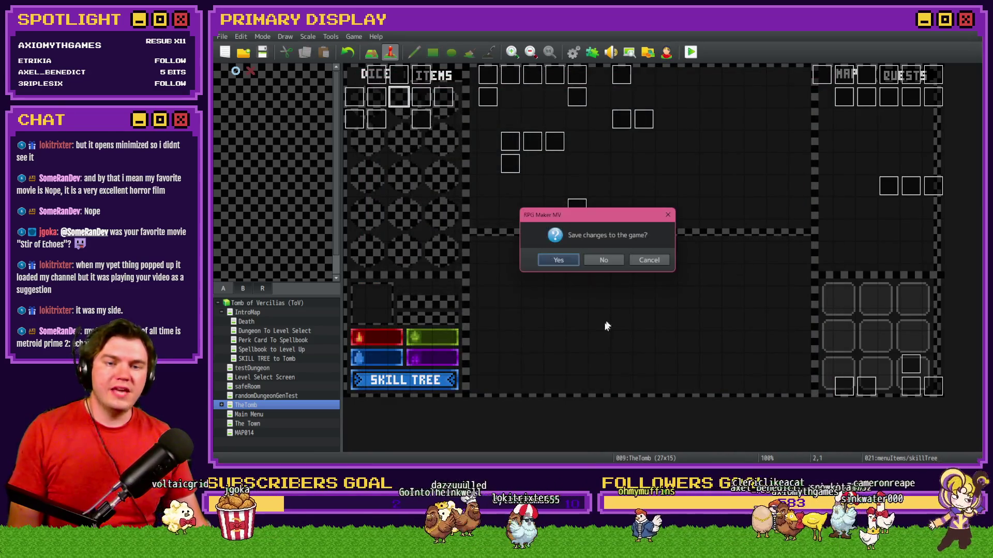
pyautogui.click(559, 260)
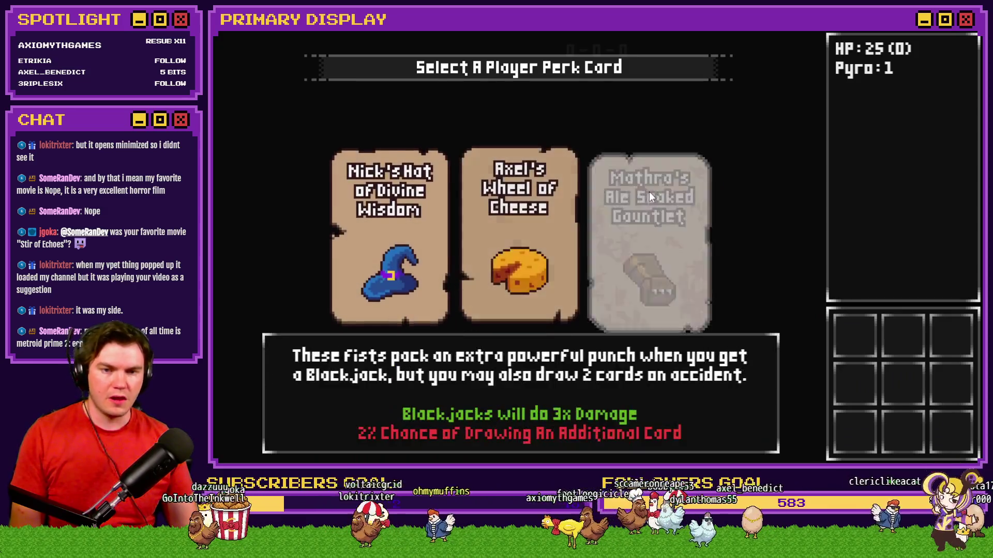
# Pick a perk card, check Midas Touch in the skill tree, then close the playtest
pyautogui.click(649, 192)
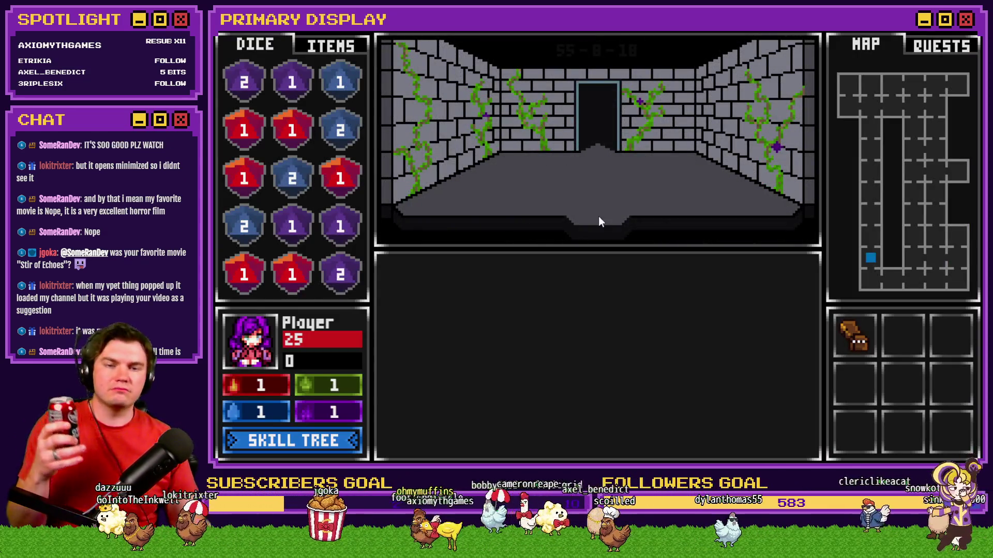
pyautogui.click(313, 442)
pyautogui.moveTo(880, 323)
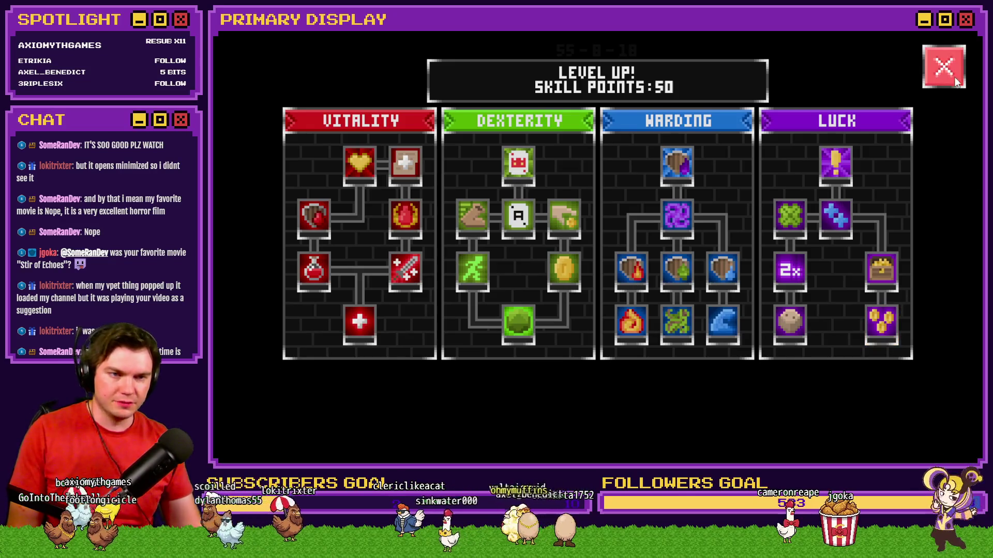
pyautogui.hotkey('alt', 'F4')
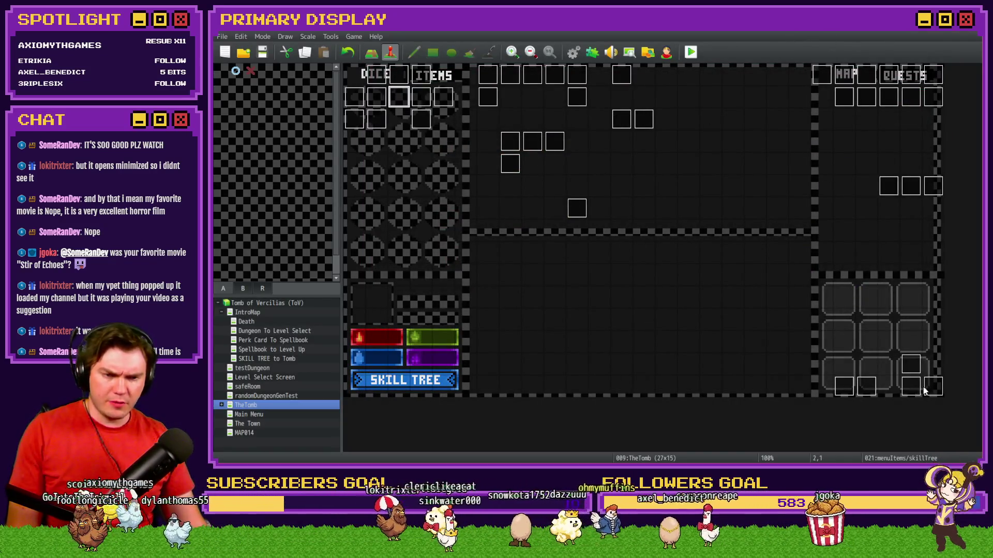
# Open the Draw And Attack event on page 10 and inspect the PlayerSkill-DEX 4 branch condition
pyautogui.doubleClick(911, 386)
pyautogui.click(504, 119)
pyautogui.click(519, 116)
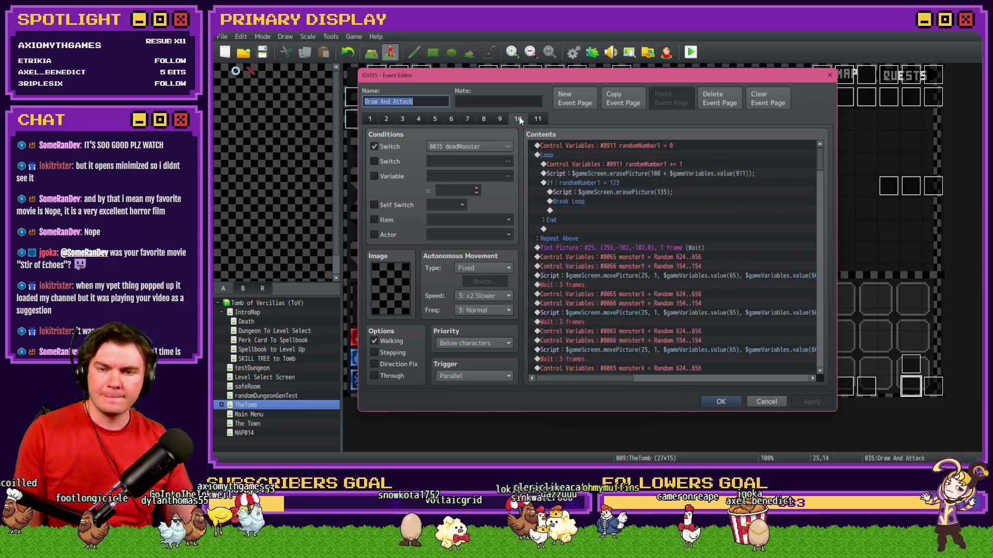
pyautogui.moveTo(822, 155)
pyautogui.mouseDown()
pyautogui.moveTo(843, 290)
pyautogui.moveTo(842, 276)
pyautogui.mouseUp()
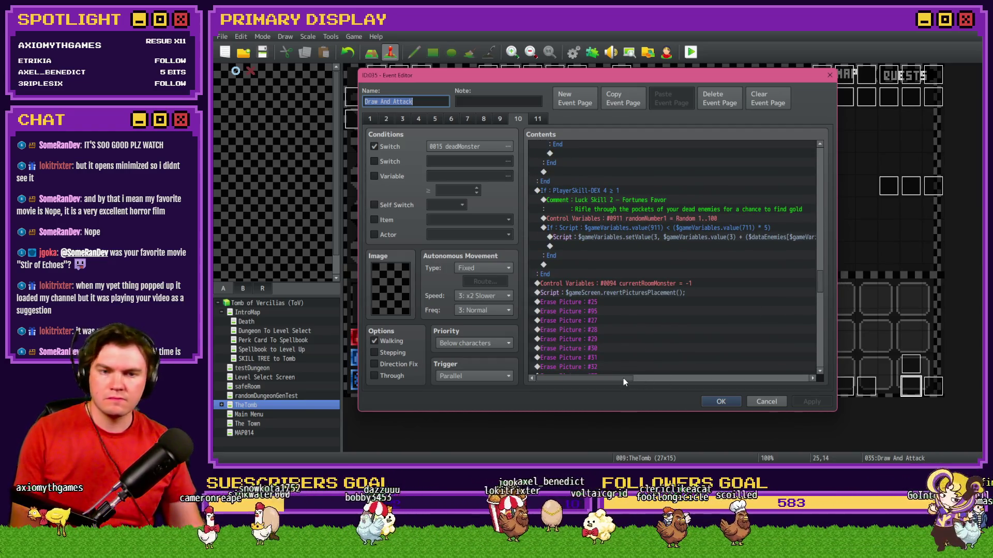
pyautogui.doubleClick(608, 192)
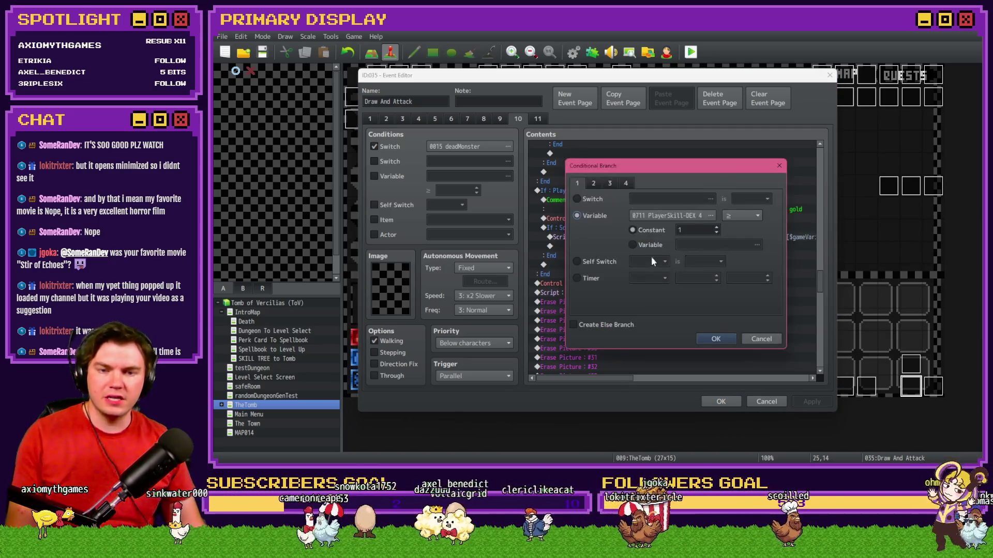
pyautogui.press('Escape')
# Step through the Fortunes Favor lines to the gold script line and scroll it right
pyautogui.click(636, 209)
pyautogui.click(635, 218)
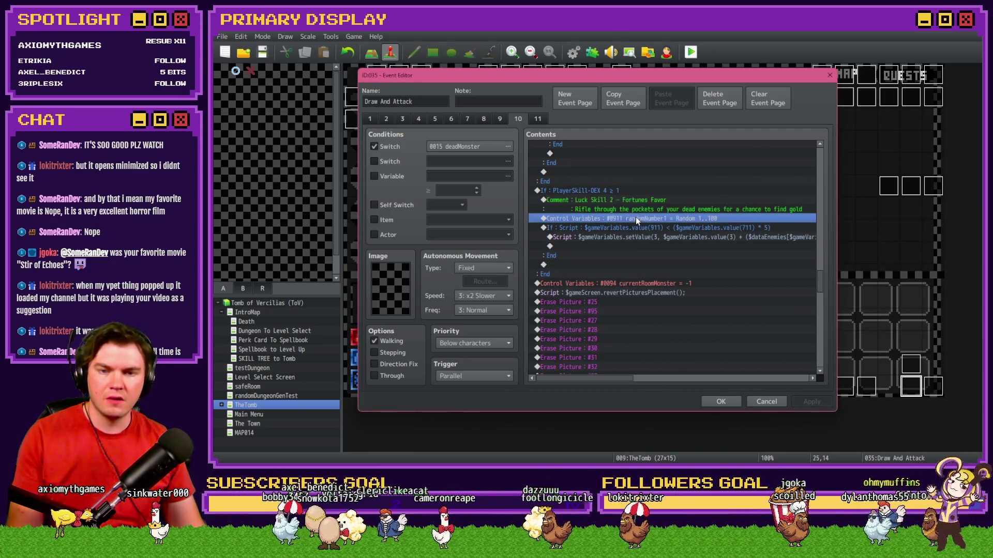
pyautogui.click(636, 209)
pyautogui.click(636, 220)
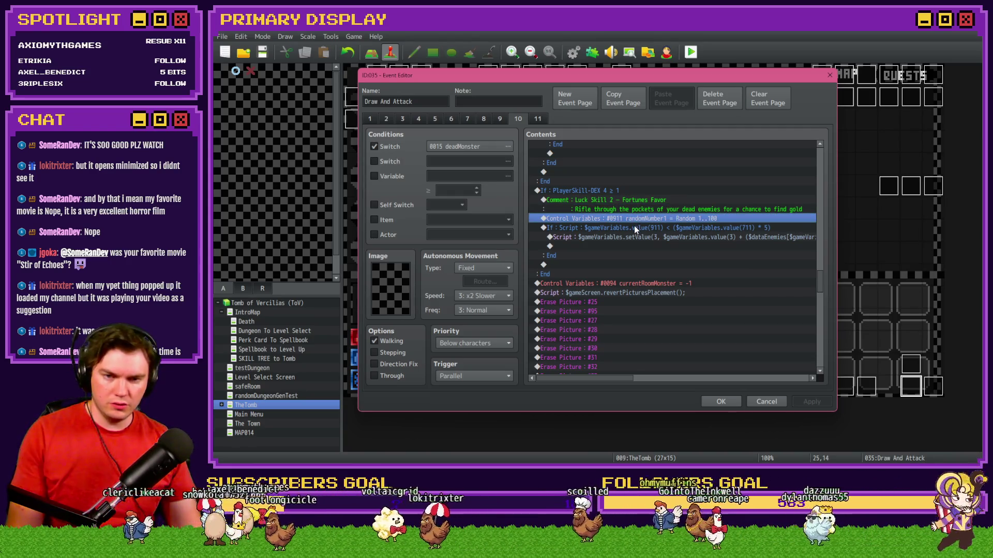
pyautogui.click(634, 227)
pyautogui.click(633, 235)
pyautogui.moveTo(614, 381)
pyautogui.mouseDown()
pyautogui.moveTo(733, 386)
pyautogui.moveTo(654, 389)
pyautogui.mouseUp()
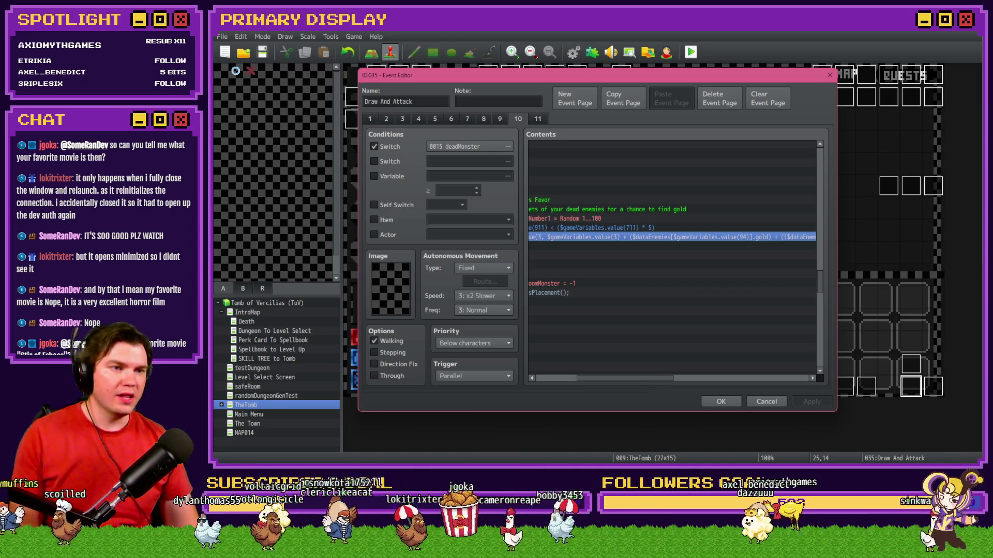
pyautogui.hotkey('alt', 'Tab')
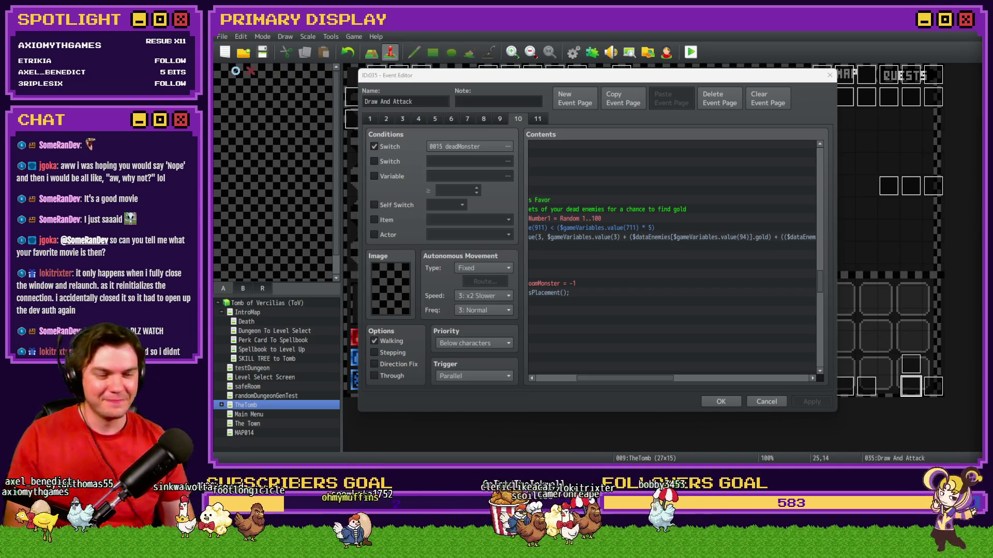
# Scroll the Script line to its end, showing Math.ceil((variables 671 + 724) / 100)
pyautogui.moveTo(607, 376)
pyautogui.mouseDown()
pyautogui.moveTo(558, 377)
pyautogui.moveTo(736, 383)
pyautogui.mouseUp()
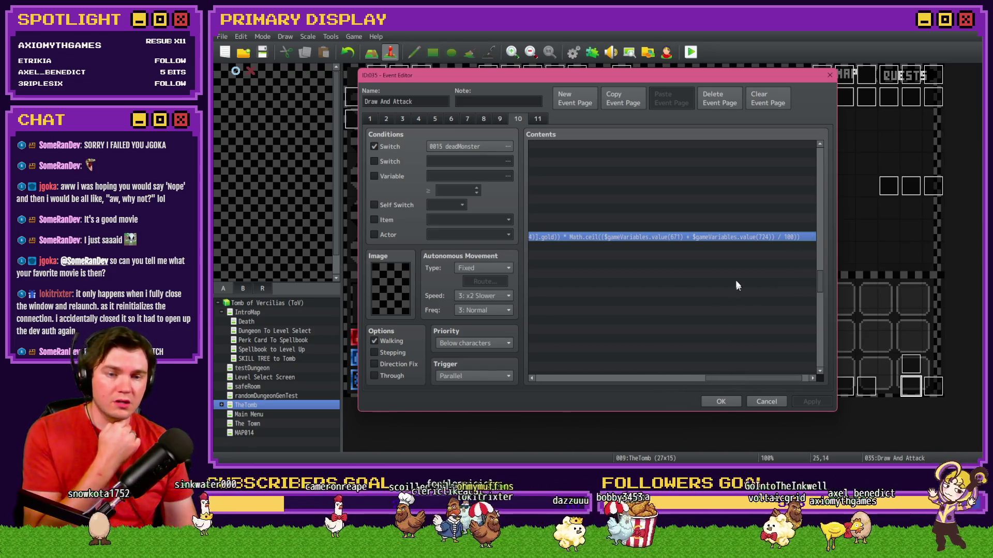
# Look up variable 0671 as perk_GoldGain(%) through a temporary Variable page condition
pyautogui.click(393, 176)
pyautogui.click(481, 175)
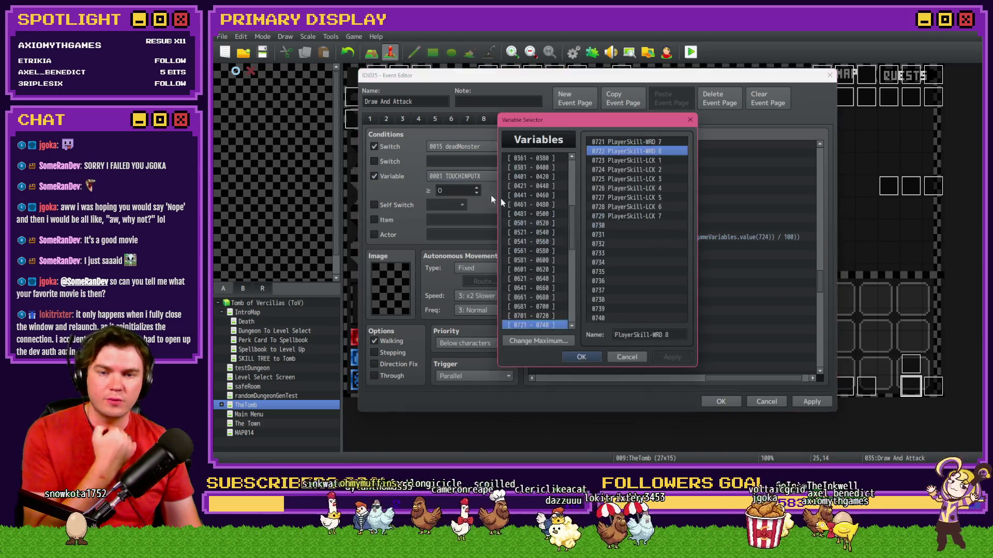
pyautogui.click(537, 279)
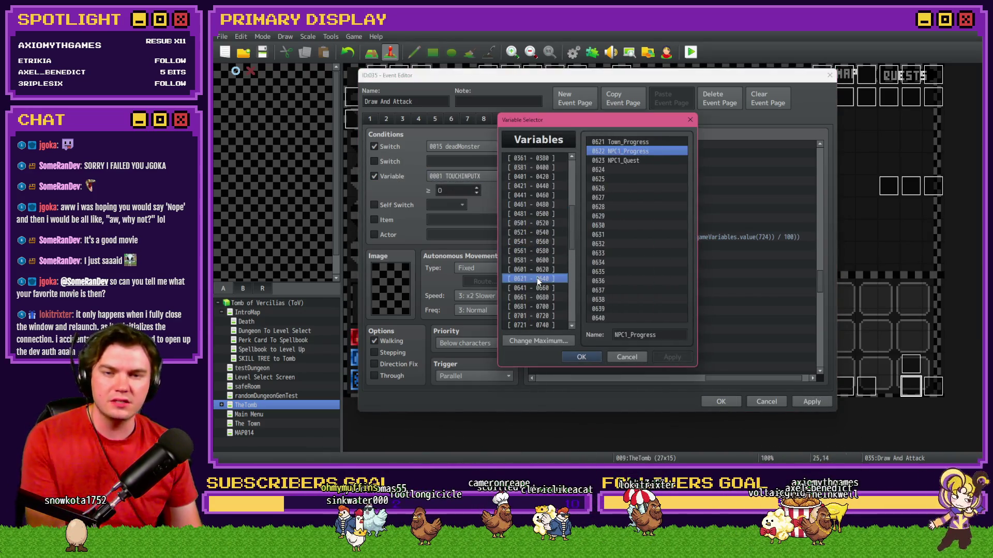
pyautogui.press('Down')
pyautogui.press('Down')
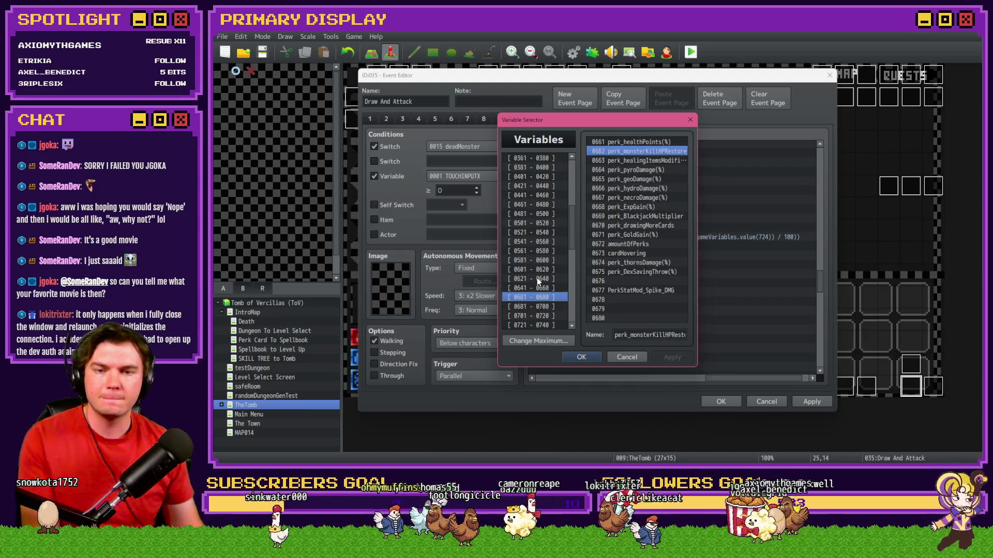
pyautogui.click(631, 236)
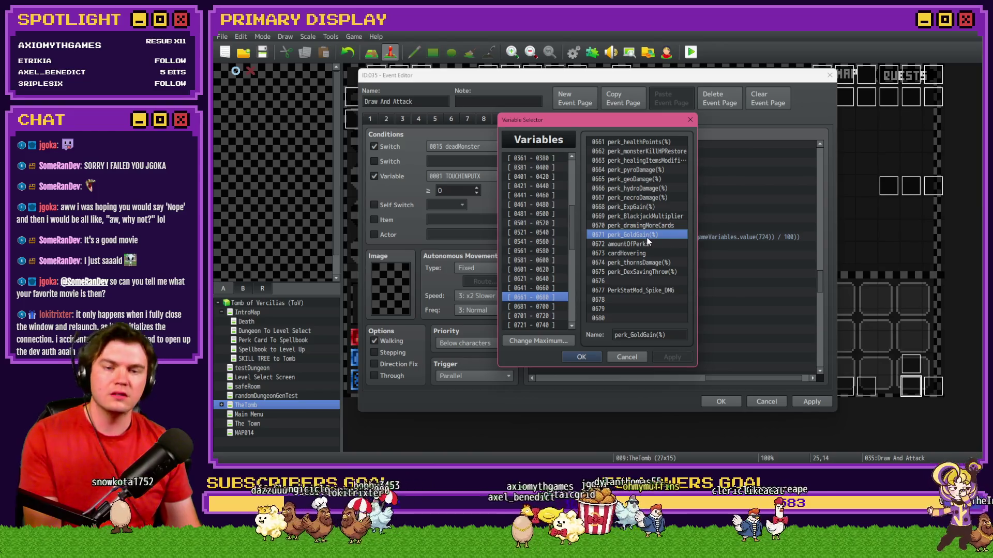
pyautogui.click(631, 361)
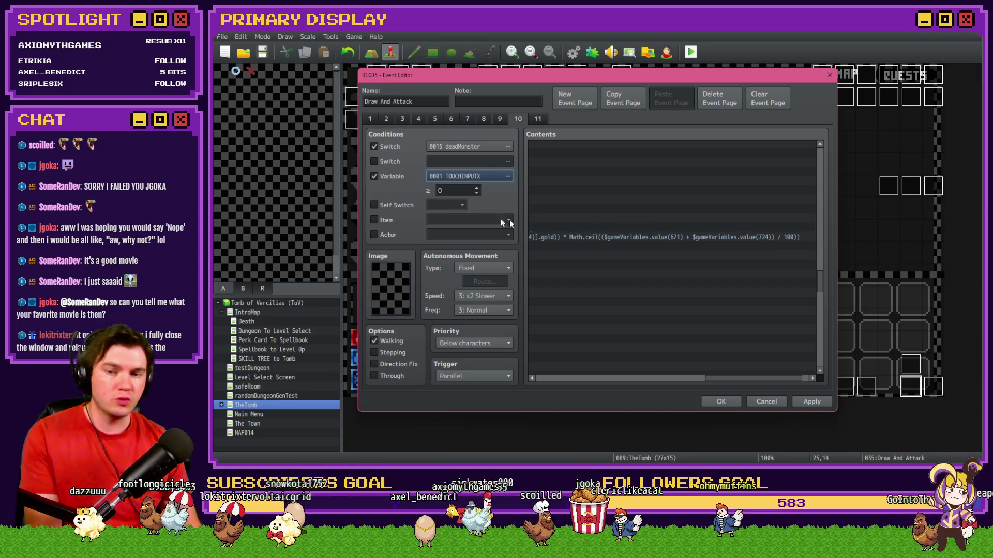
# Look up variable 0724 as PlayerSkill-LCK 2, untick the Variable condition, and close the event
pyautogui.click(449, 177)
pyautogui.scroll(-2, 517, 269)
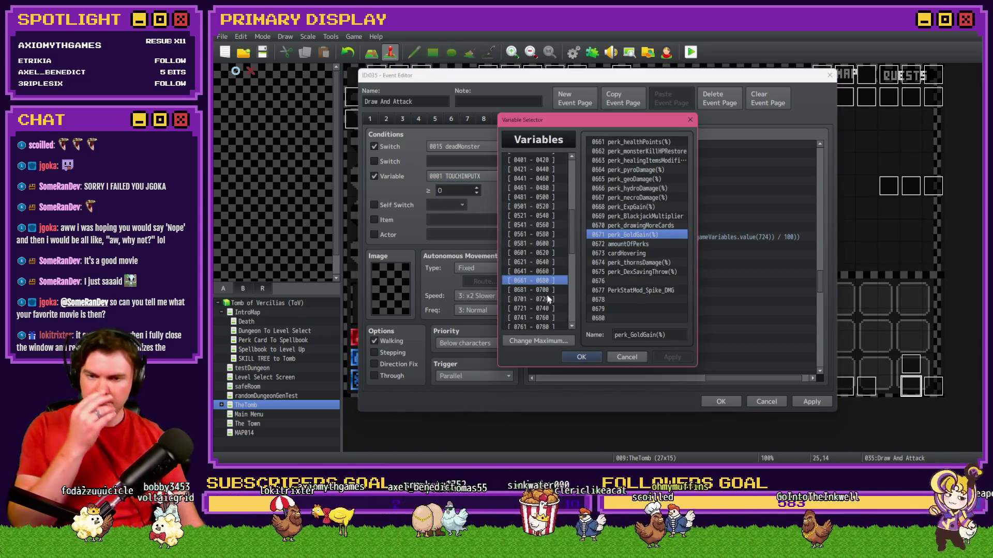
pyautogui.click(549, 289)
pyautogui.press('Down')
pyautogui.press('Down')
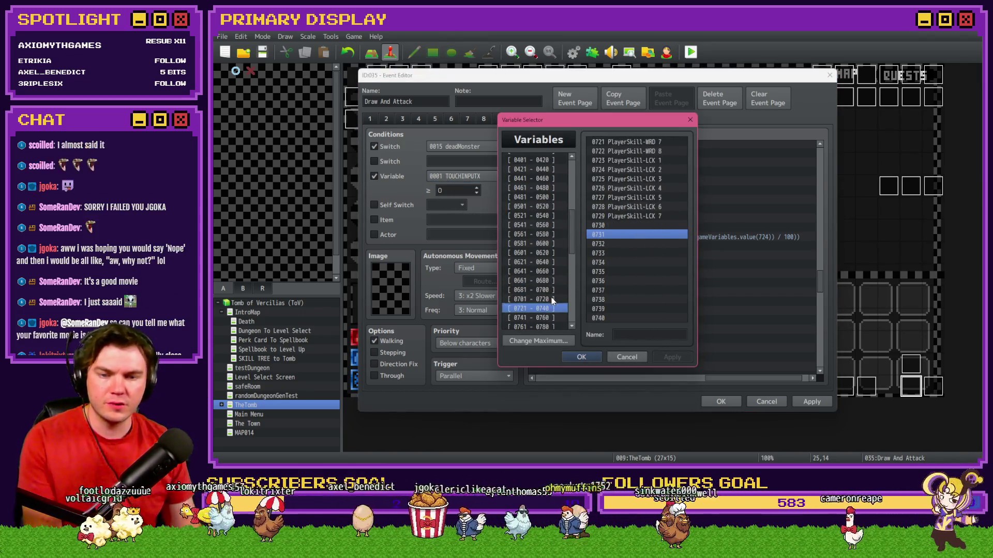
pyautogui.click(623, 169)
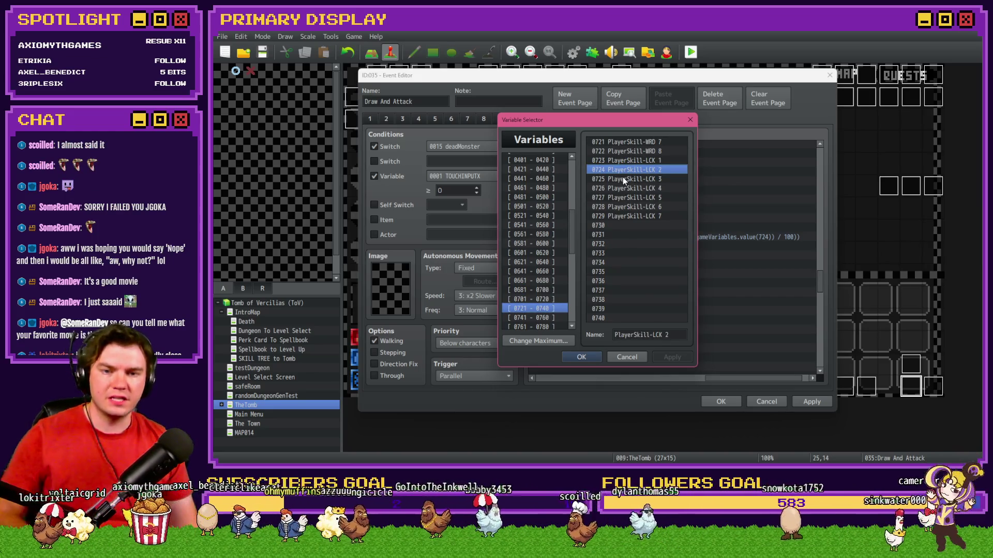
pyautogui.click(627, 356)
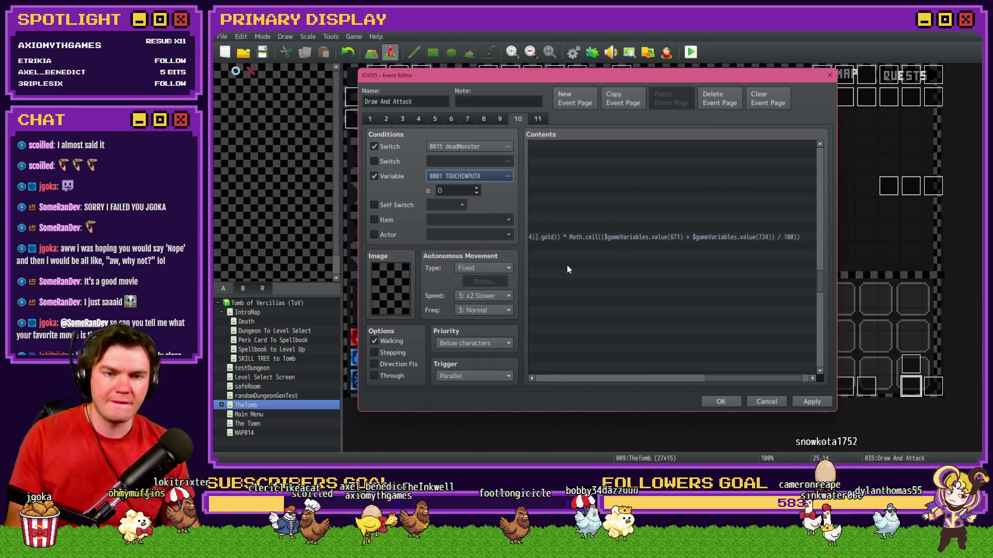
pyautogui.click(392, 177)
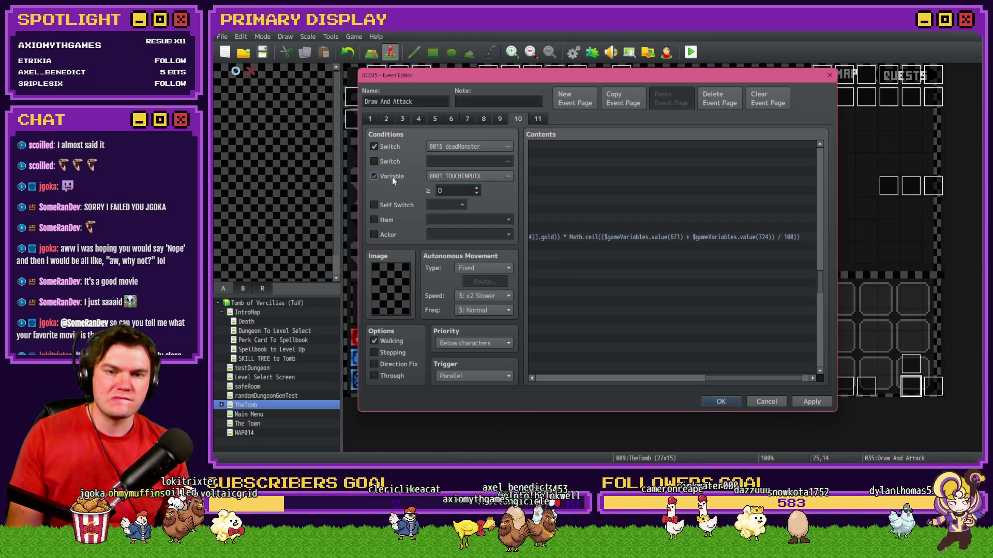
pyautogui.click(720, 402)
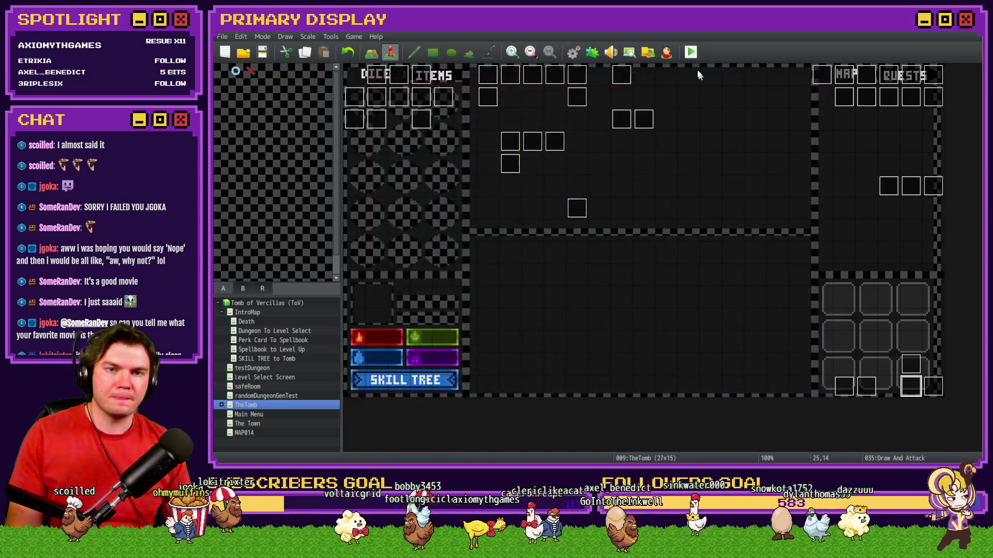
# Playtest with the Spiked Pauldron card, check Midas Touch (Enemy Gold 0% ^ 3%), then close
pyautogui.click(565, 258)
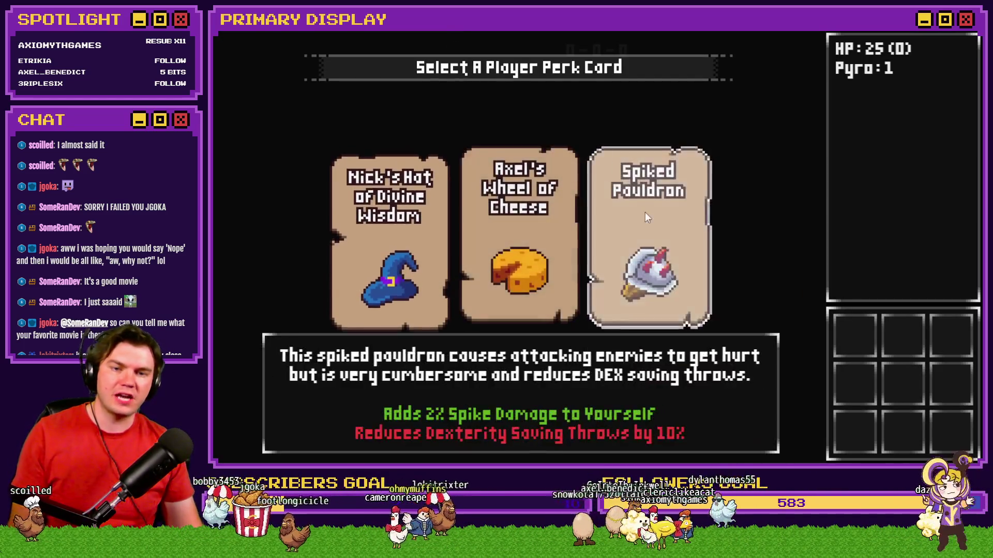
pyautogui.click(648, 213)
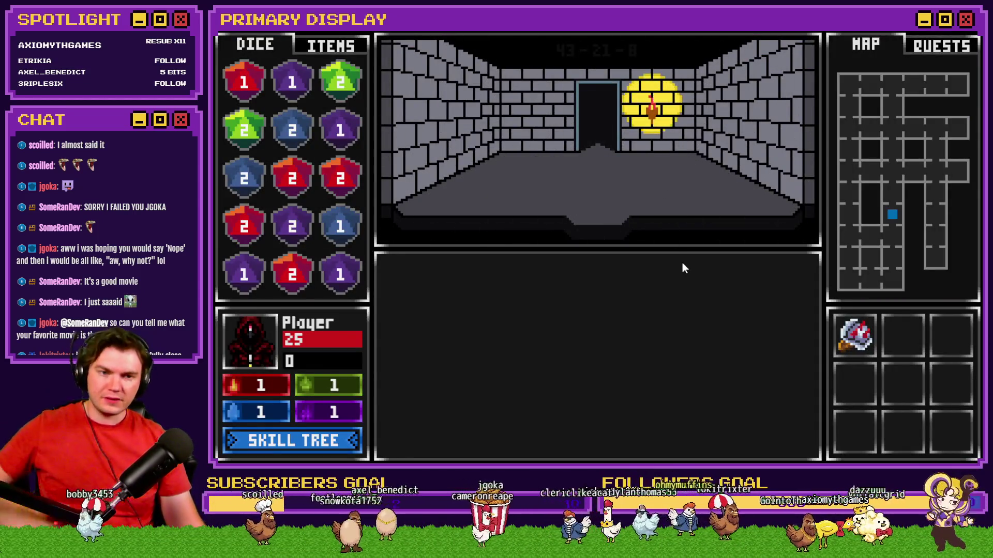
pyautogui.click(352, 440)
pyautogui.moveTo(872, 327)
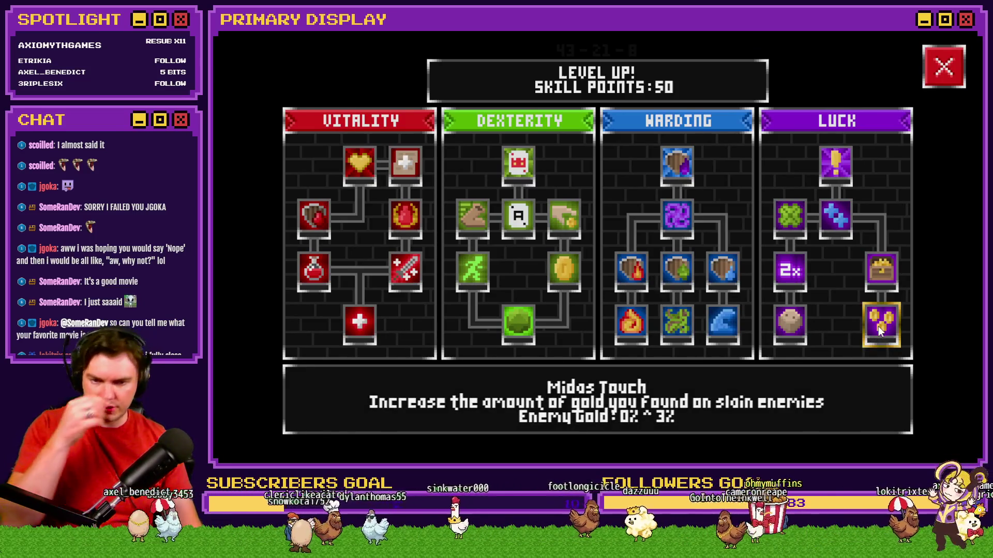
pyautogui.hotkey('alt', 'F4')
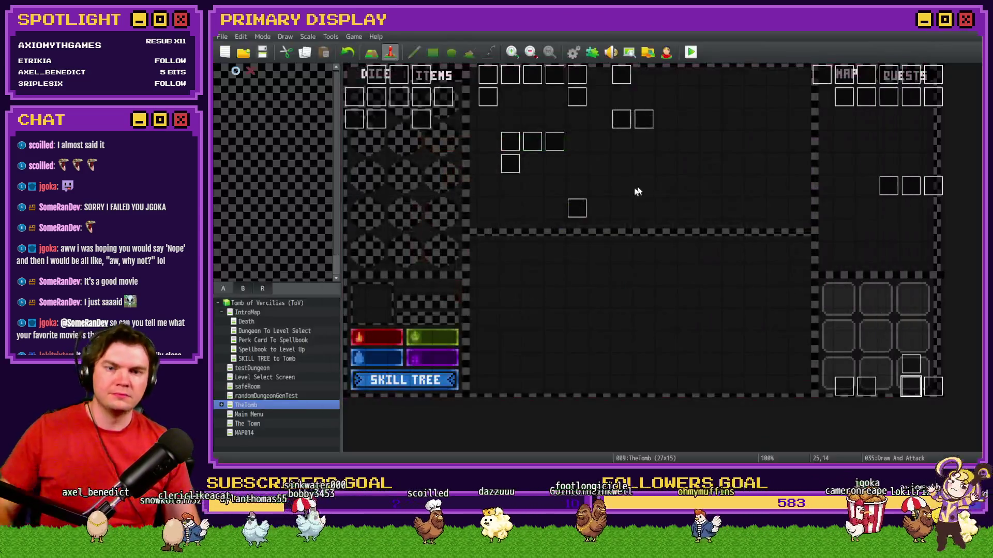
# Reopen Draw And Attack on page 10 and scroll down to the Fortunes Favor gold script
pyautogui.doubleClick(910, 385)
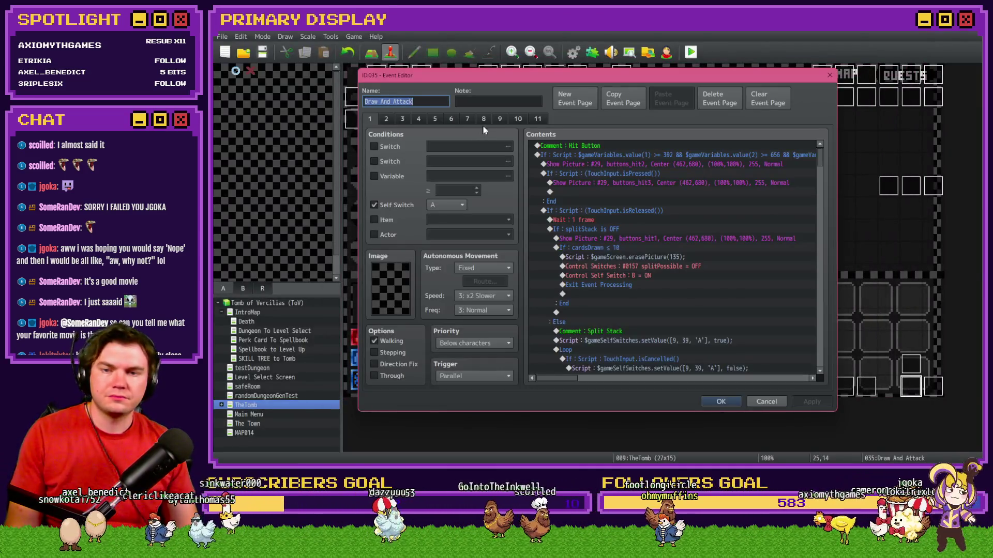
pyautogui.click(517, 119)
pyautogui.scroll(-5, 778, 157)
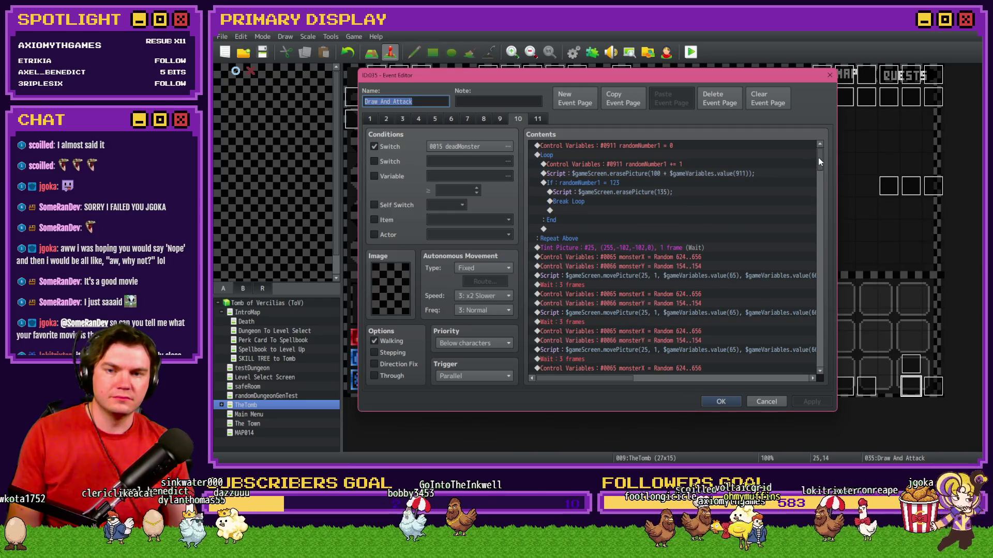
pyautogui.moveTo(818, 157)
pyautogui.mouseDown()
pyautogui.moveTo(806, 289)
pyautogui.moveTo(820, 318)
pyautogui.moveTo(830, 280)
pyautogui.mouseUp()
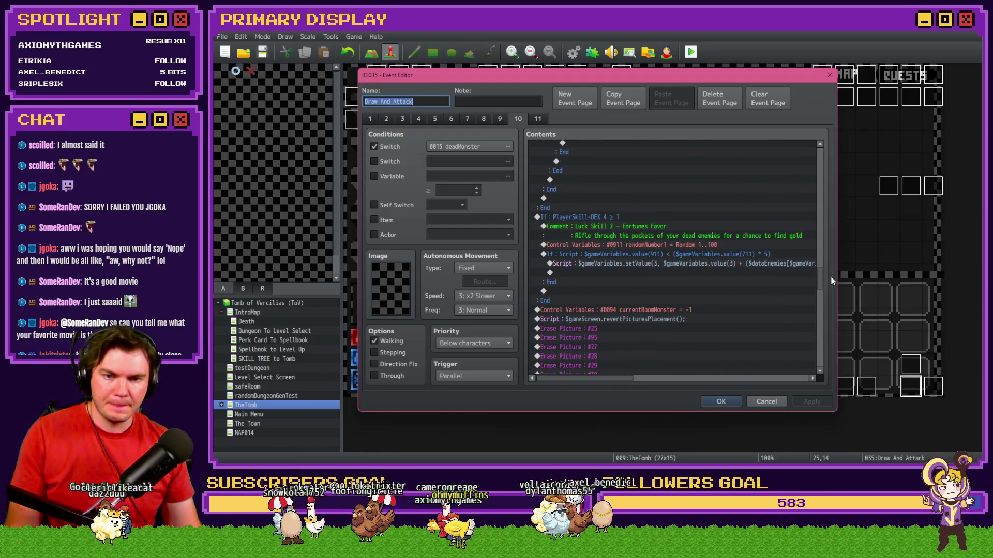
# Try adding parentheses around (671) in the Luck gold script, then discard the edits
pyautogui.doubleClick(704, 263)
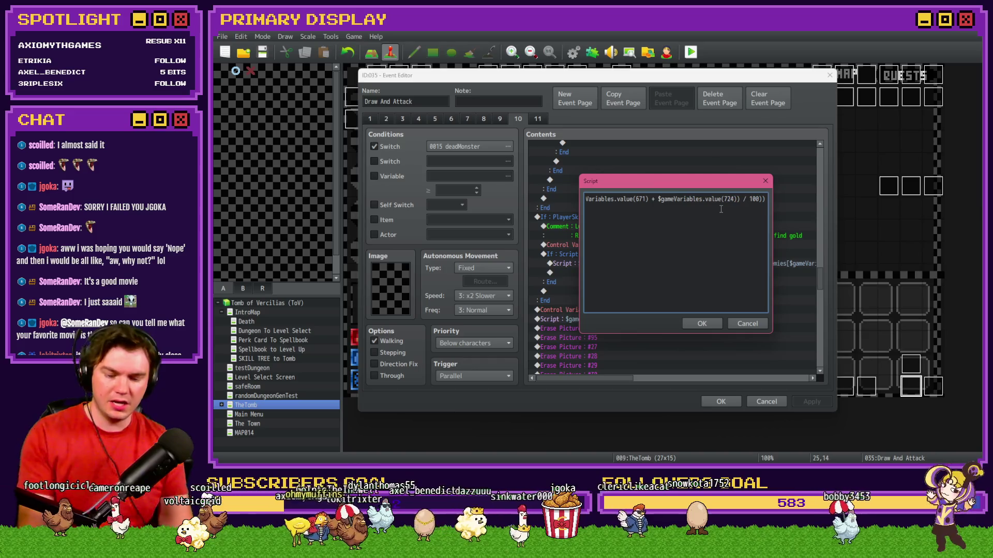
pyautogui.write('(671')
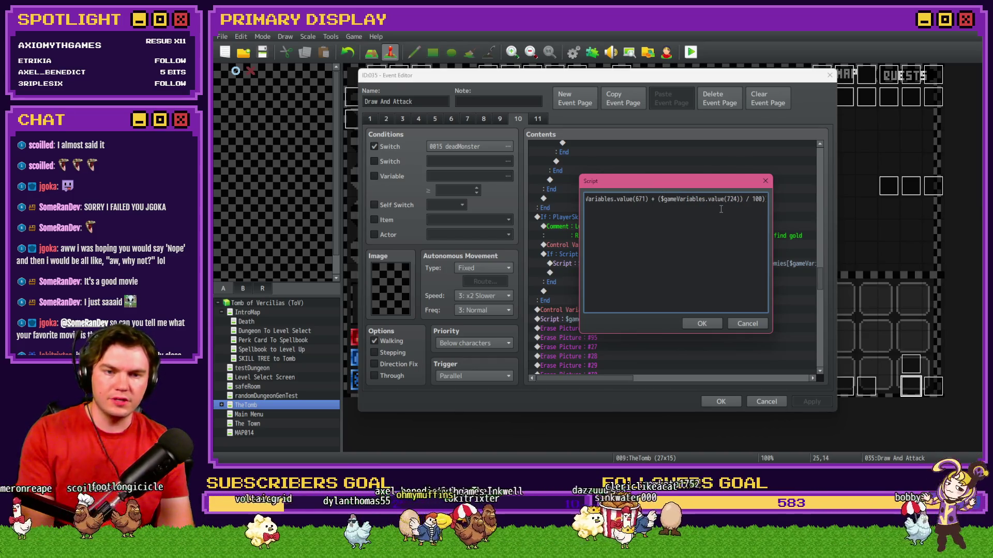
pyautogui.write(')')
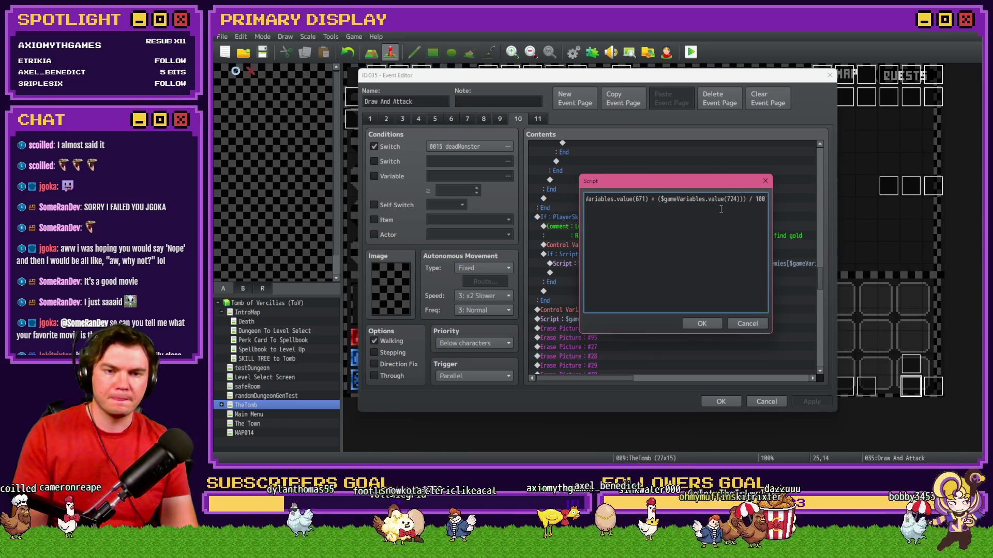
pyautogui.press('Left')
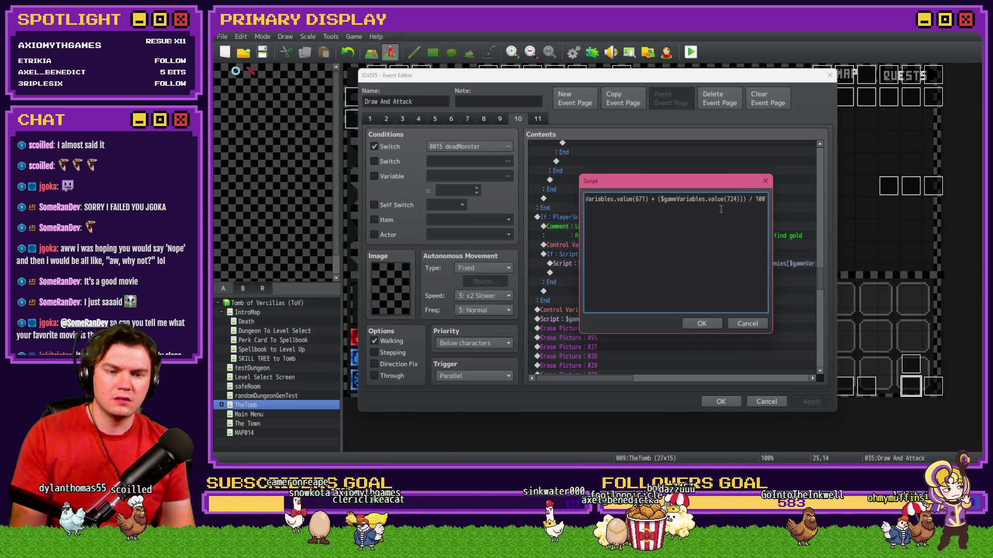
pyautogui.press('End')
pyautogui.write(')')
pyautogui.hotkey('ctrl', 'Left')
pyautogui.press('BackSpace')
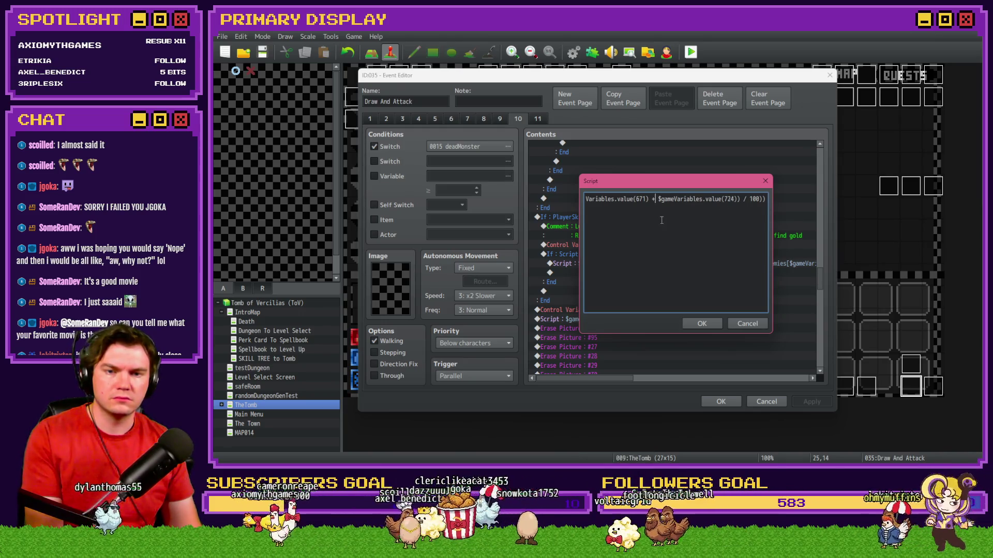
pyautogui.press('Home')
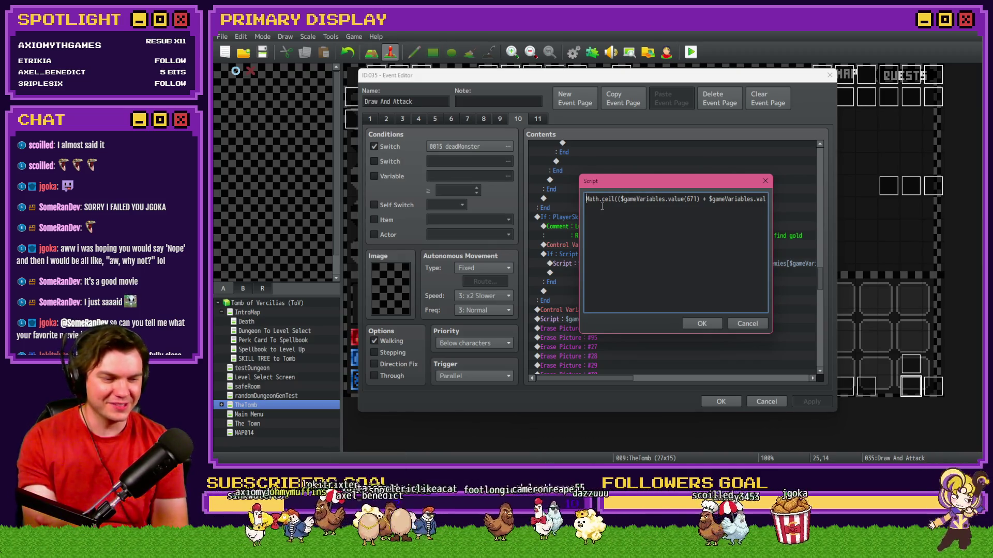
pyautogui.press('End')
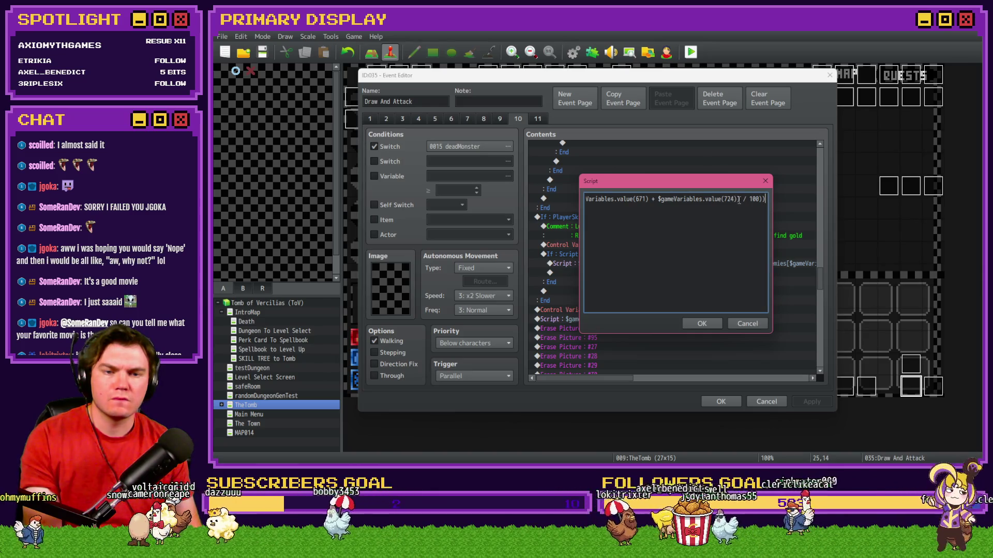
pyautogui.click(748, 324)
# Scroll the gold script line and recheck variable 0671 perk_GoldGain(%), then untick the Variable condition
pyautogui.moveTo(620, 378); pyautogui.dragTo(807, 380)
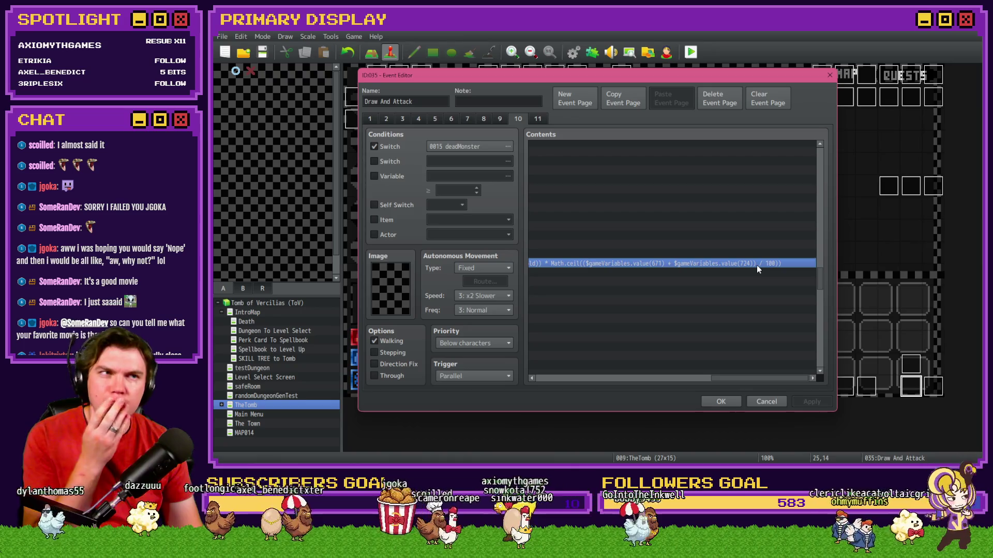
pyautogui.click(393, 176)
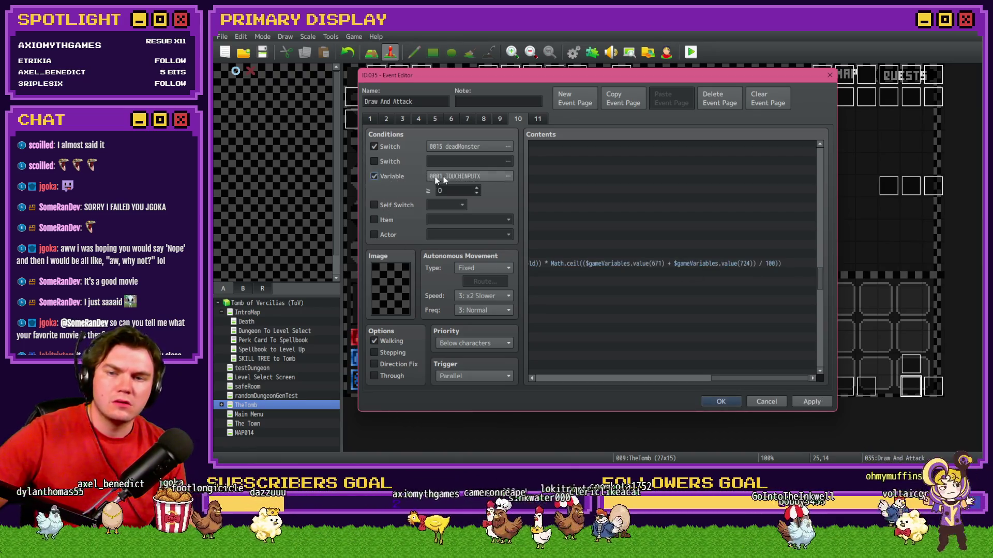
pyautogui.click(443, 179)
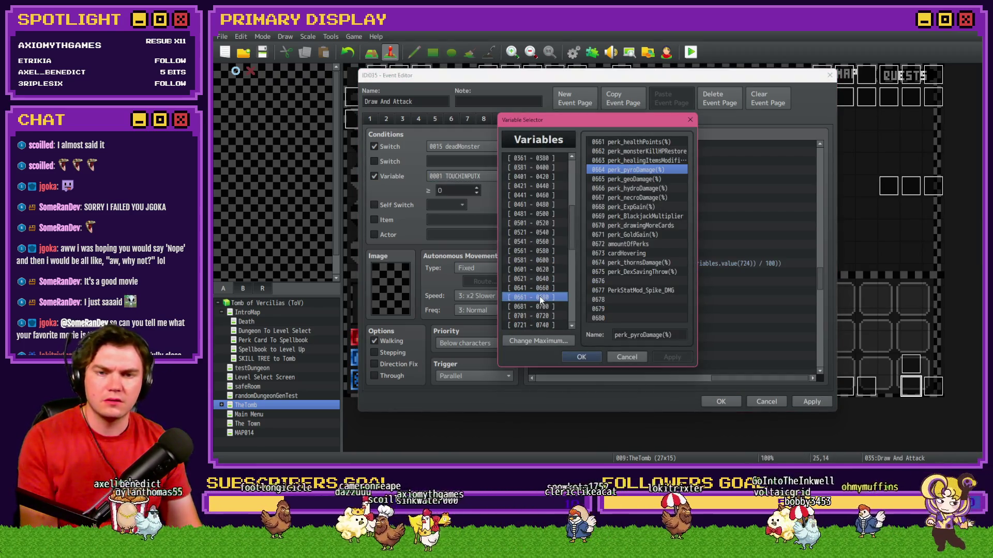
pyautogui.click(627, 237)
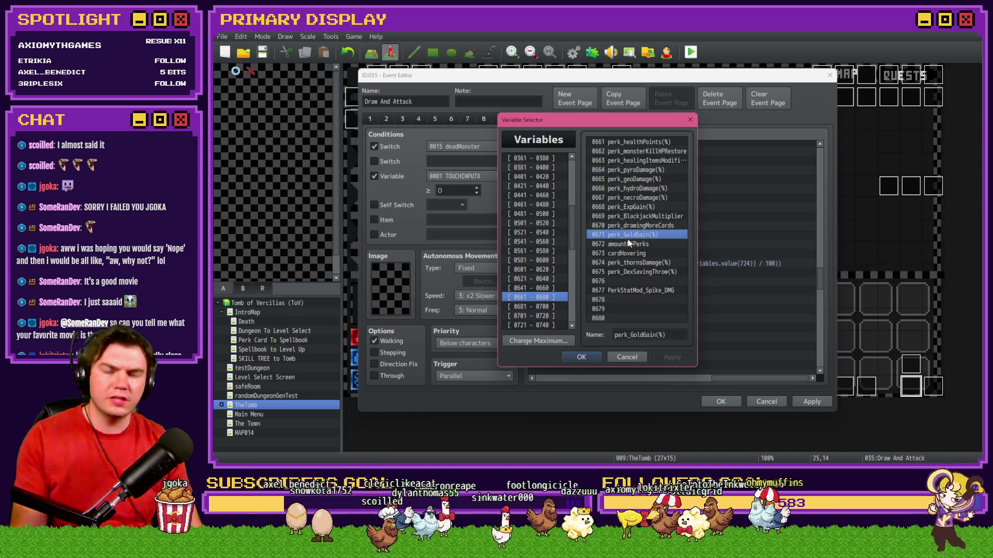
pyautogui.press('Escape')
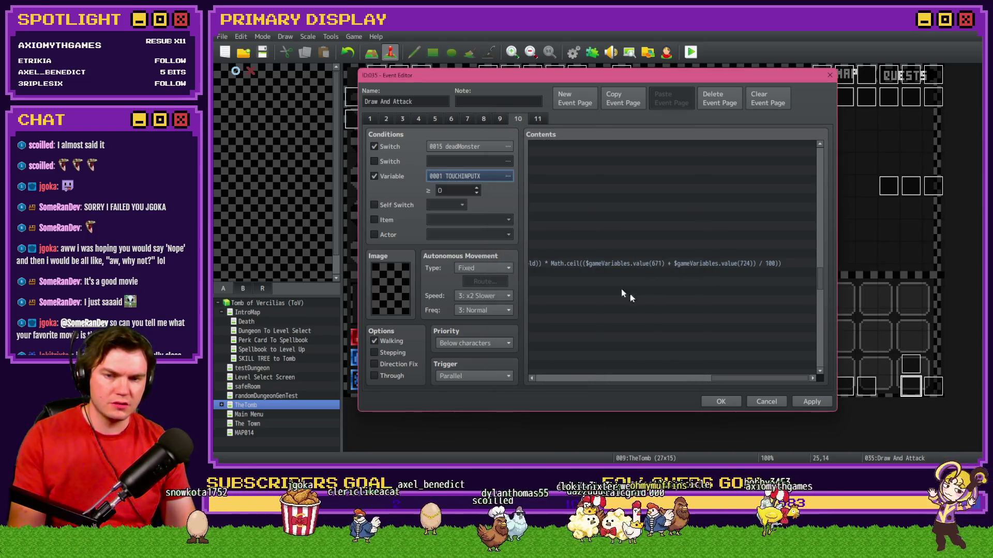
pyautogui.click(386, 179)
pyautogui.moveTo(768, 377); pyautogui.dragTo(760, 382)
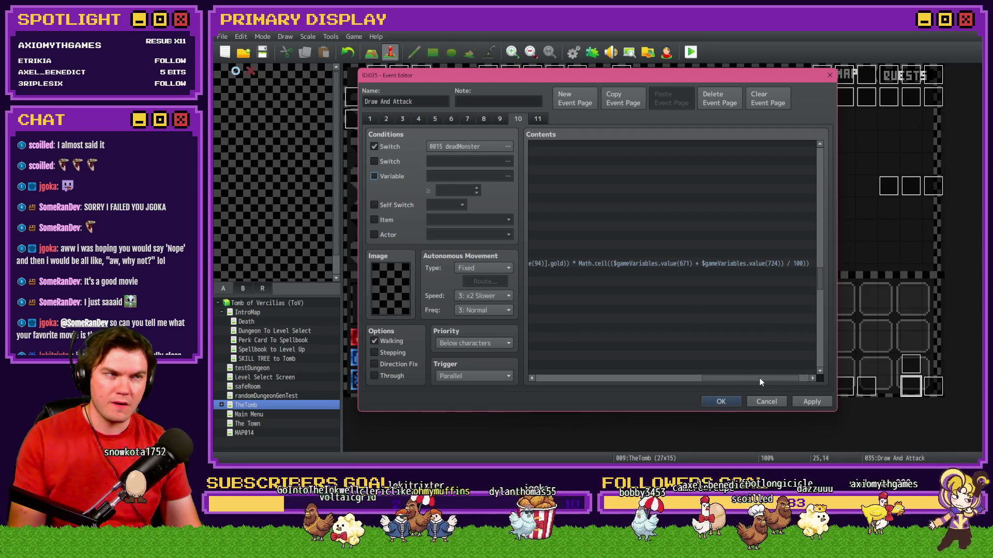
pyautogui.moveTo(760, 382); pyautogui.dragTo(761, 380)
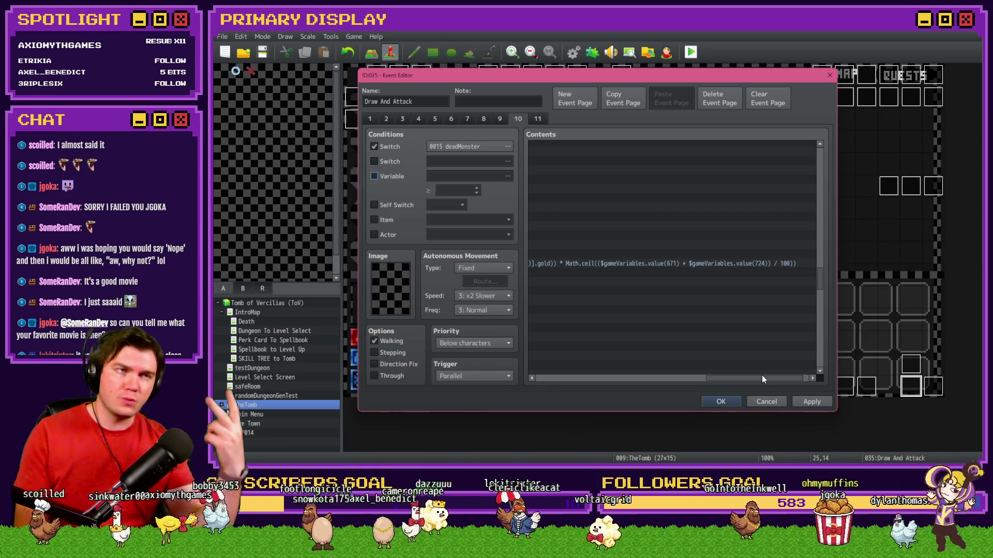
# Wrap $gameVariables.value(724) in parentheses and add * 3 in the Luck gold script
pyautogui.click(758, 265)
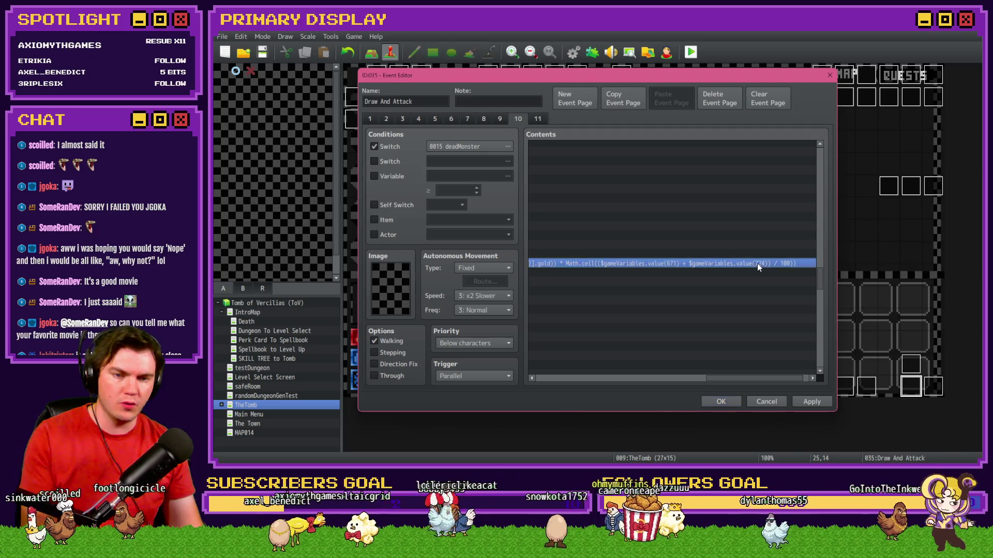
pyautogui.doubleClick(731, 264)
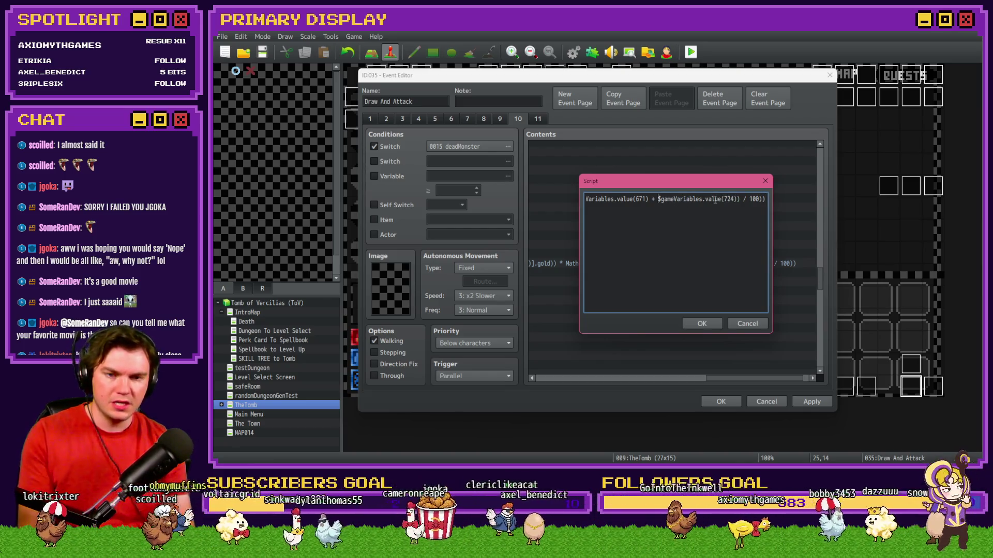
pyautogui.write('(')
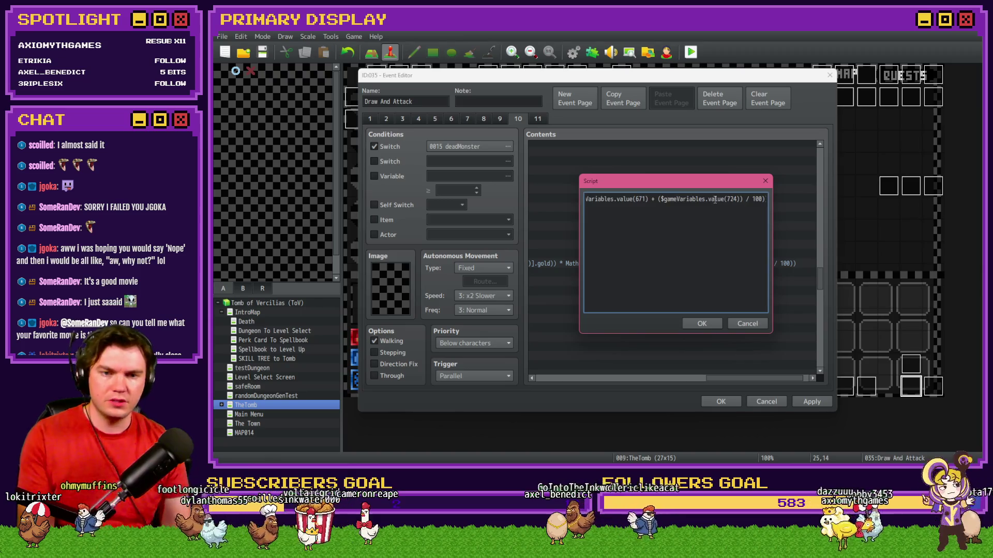
pyautogui.click(746, 200)
pyautogui.write(')')
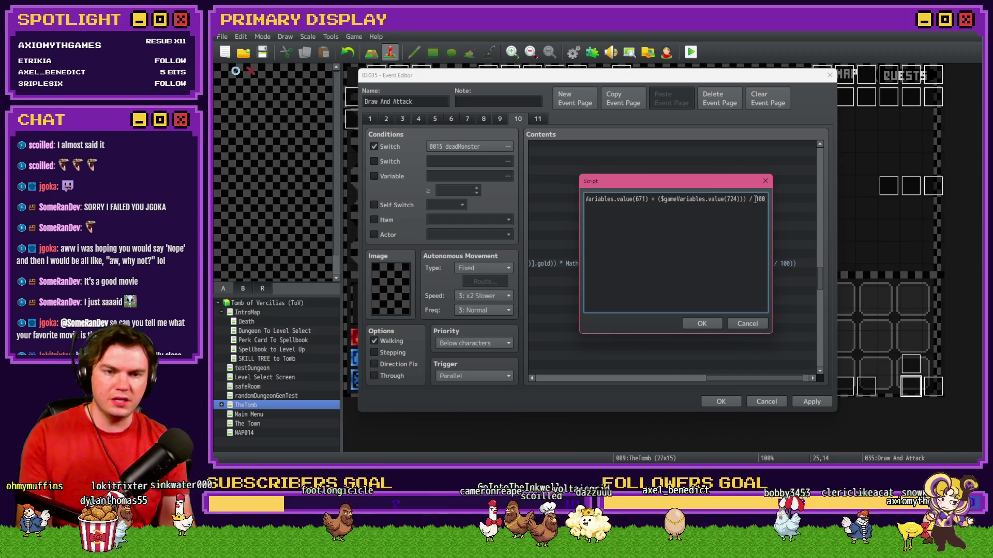
pyautogui.write(' * 3')
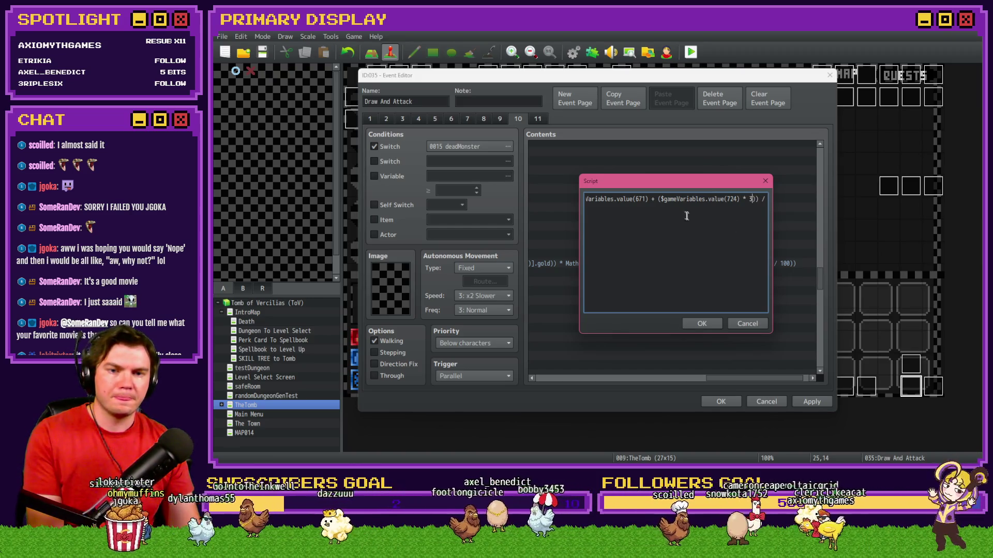
# Review the revised formula, confirm the script, and close the Draw And Attack event
pyautogui.moveTo(661, 200); pyautogui.dragTo(741, 200)
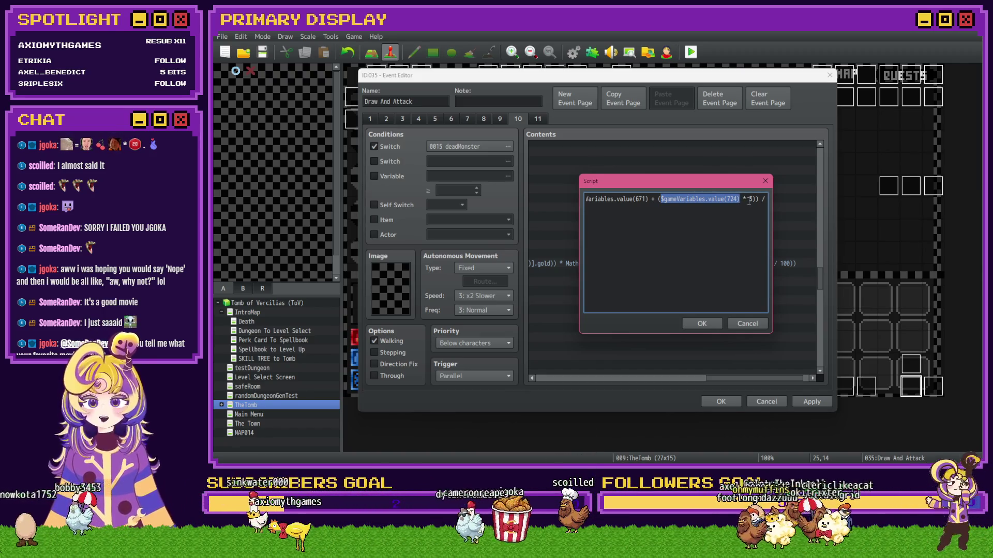
pyautogui.press('Left')
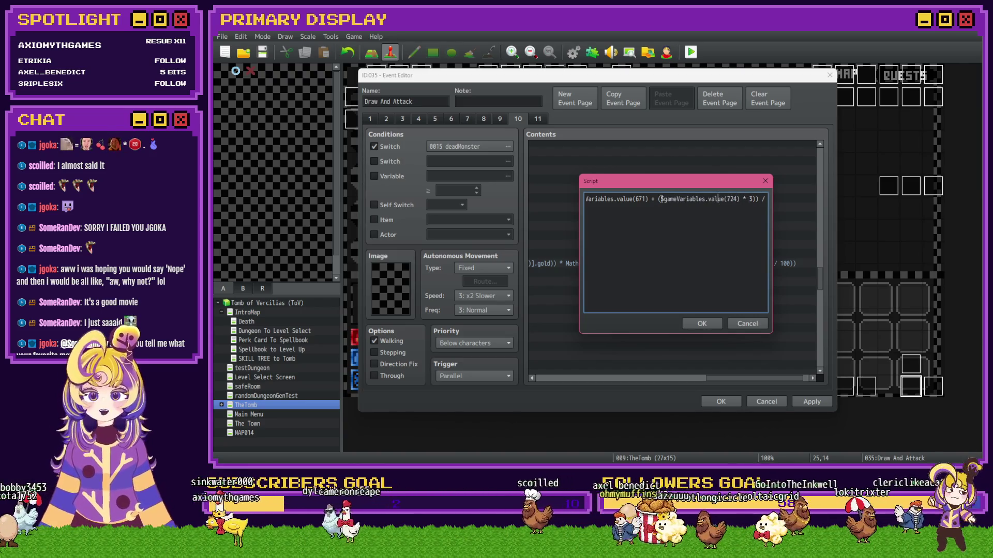
pyautogui.hotkey('shift', 'End')
pyautogui.keyDown('shift'); pyautogui.click(722, 199); pyautogui.keyUp('shift')
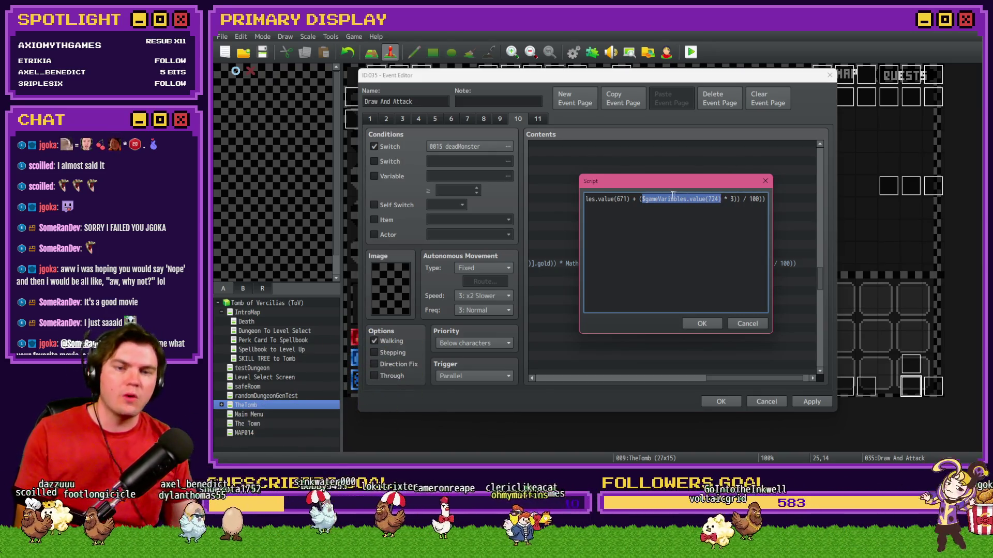
pyautogui.click(641, 201)
pyautogui.moveTo(641, 200); pyautogui.dragTo(758, 199)
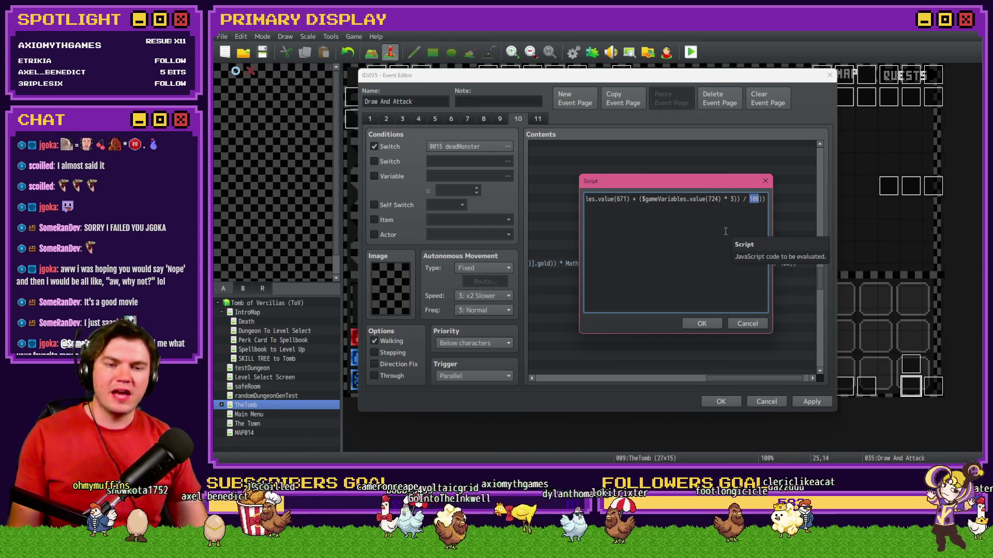
pyautogui.click(705, 324)
pyautogui.moveTo(779, 378); pyautogui.dragTo(610, 384)
pyautogui.click(731, 401)
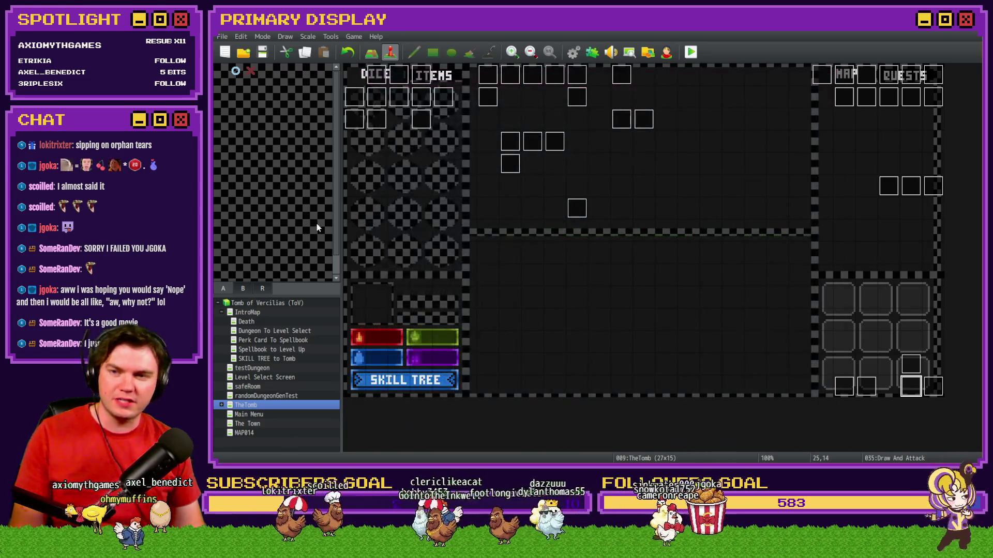
# Playtest with Fantastic Scroll, fight the Glob, and buy Roll With The Punches, leaving 49 points
pyautogui.click(691, 52)
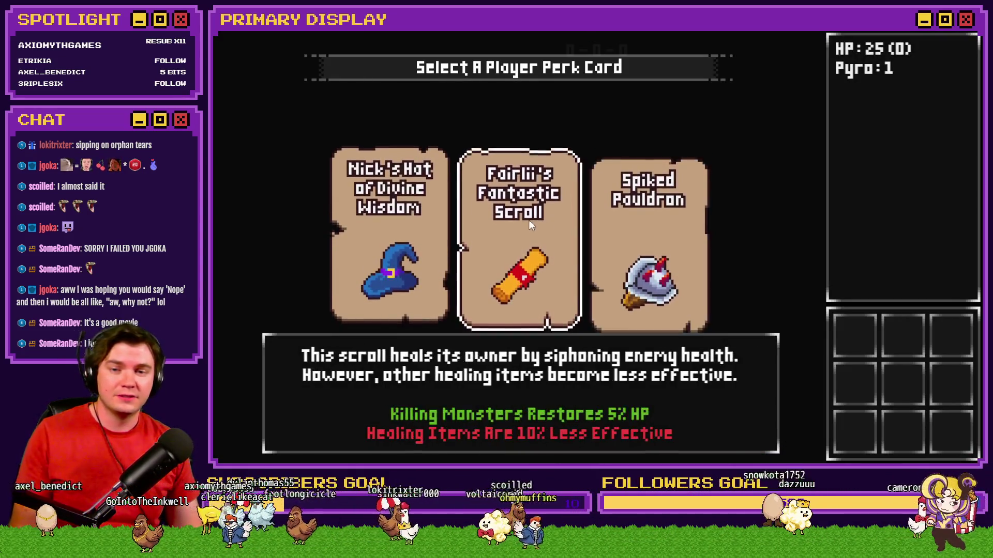
pyautogui.click(528, 220)
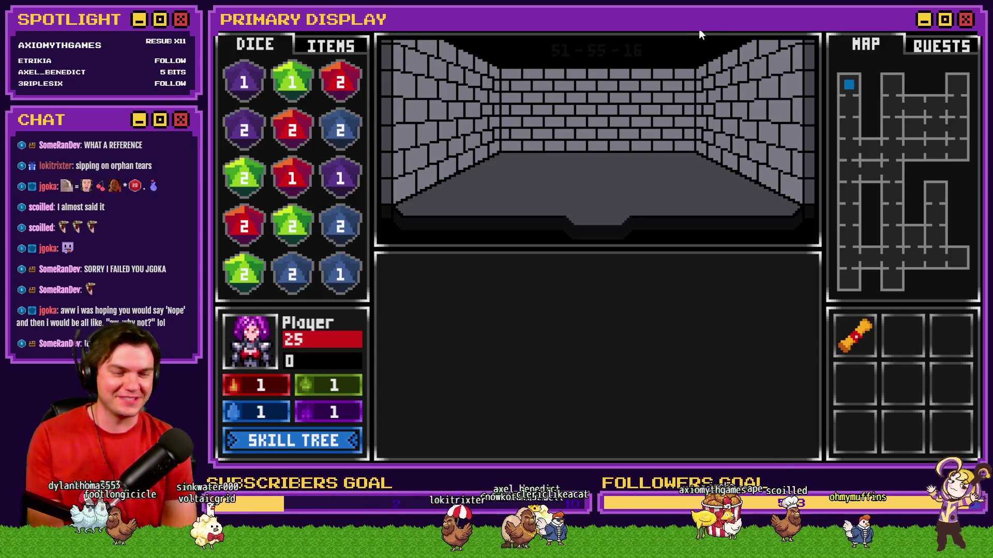
pyautogui.press('w')
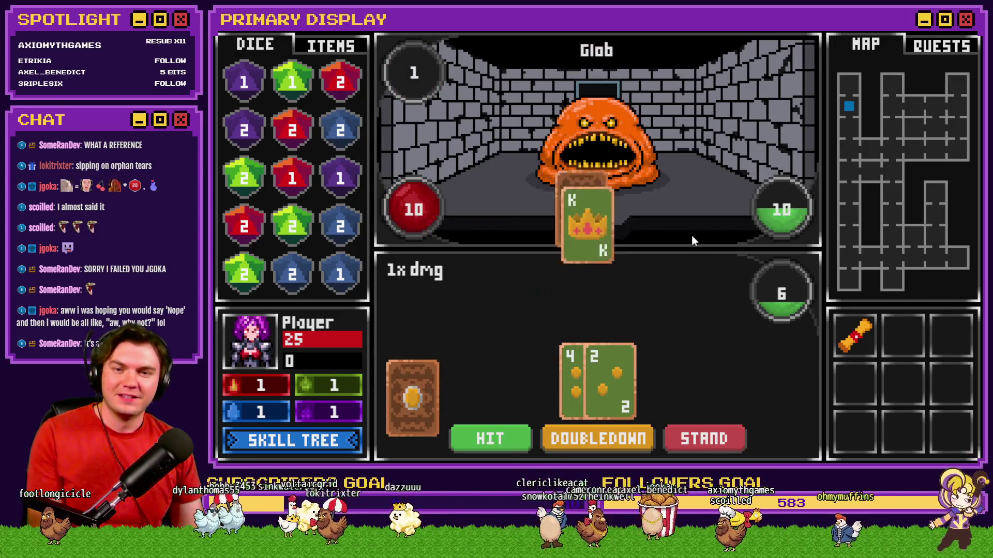
pyautogui.click(304, 442)
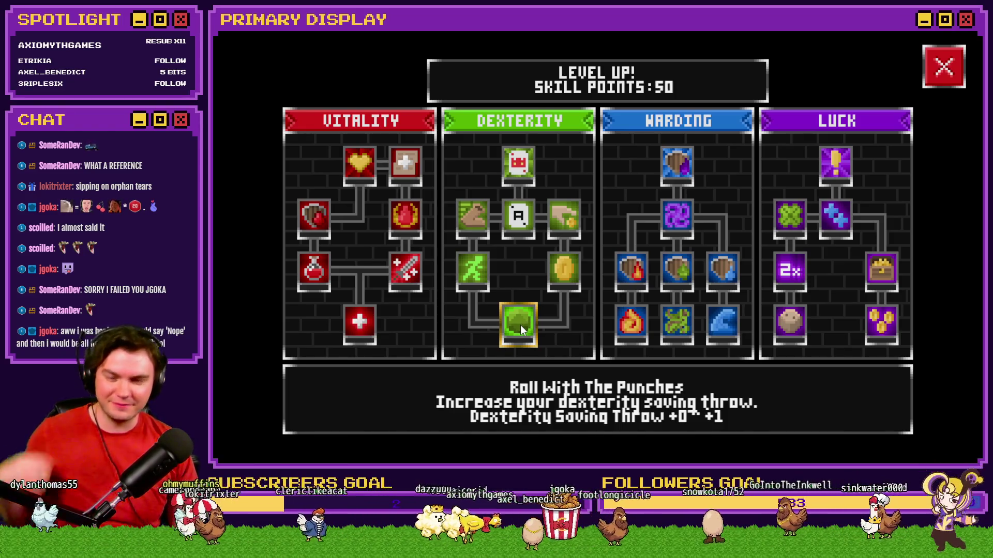
pyautogui.click(521, 328)
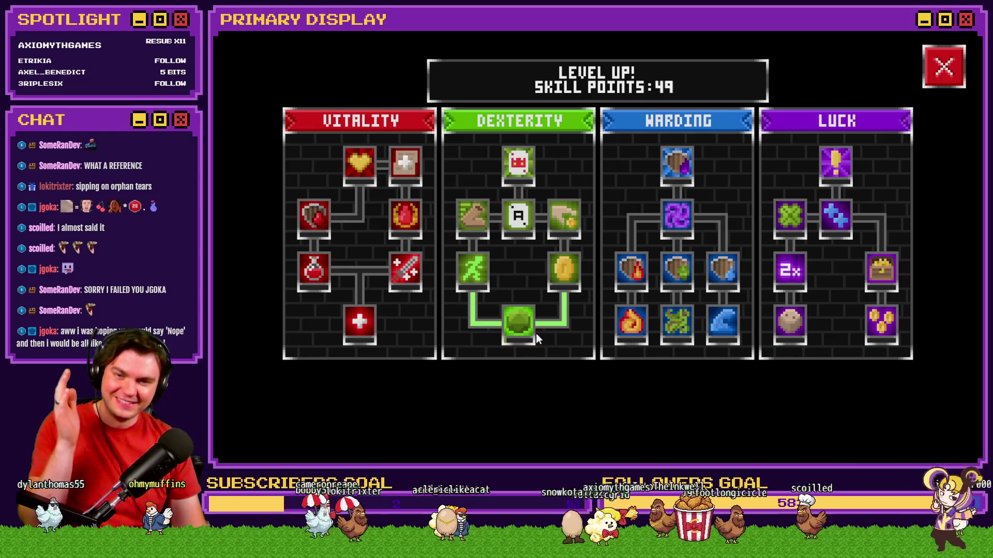